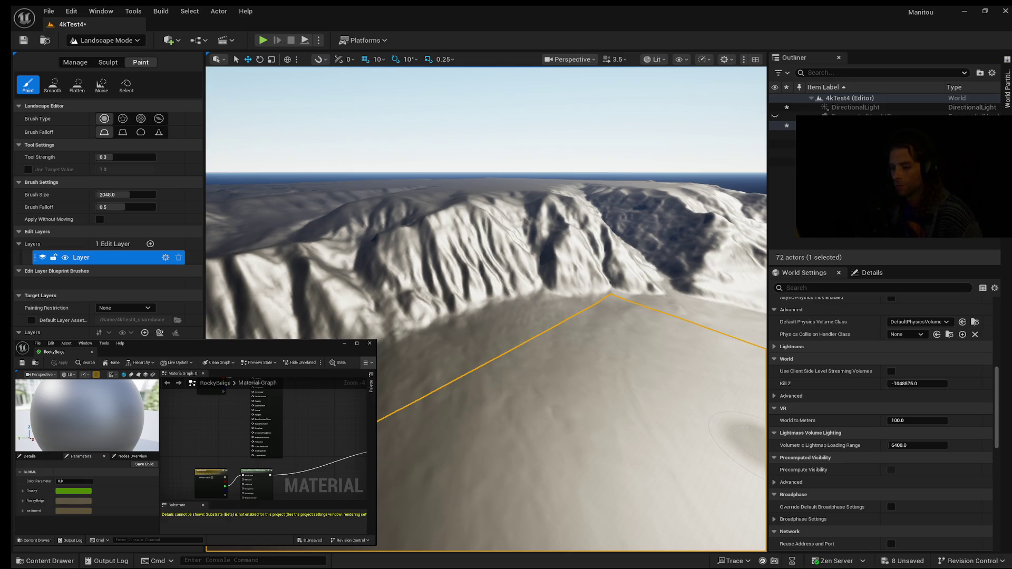
Step: Swing the camera across the flat landscape toward the distant mountain ridge
{"action": "mouse_move", "coordinate": [466, 378]}
{"action": "left_mouse_down"}
{"action": "mouse_move", "coordinate": [369, 354]}
{"action": "mouse_move", "coordinate": [338, 304]}
{"action": "mouse_move", "coordinate": [466, 378]}
{"action": "left_mouse_up"}
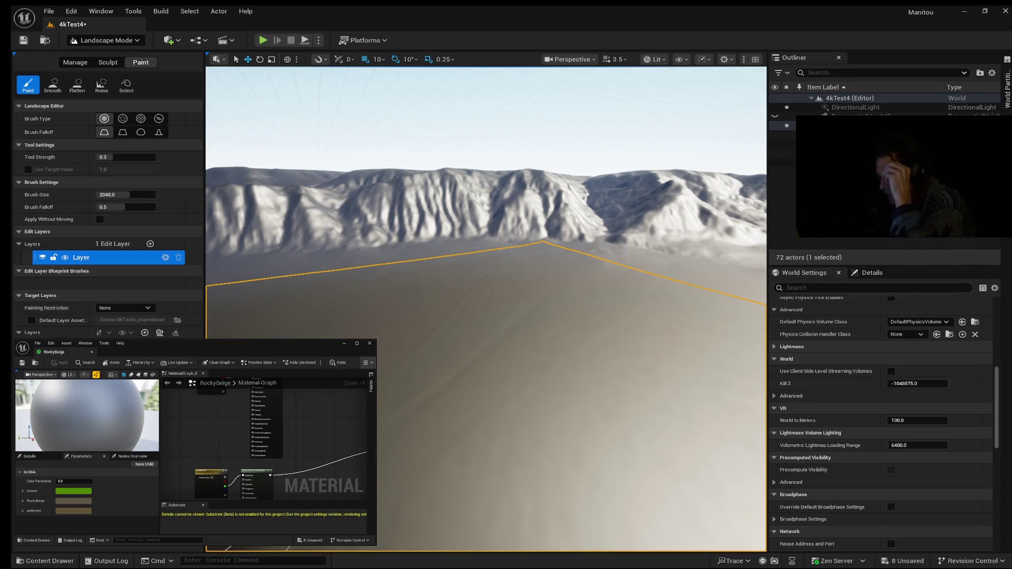
Step: Show the Content Drawer on Fab > Megascans > Surfaces, including the RockyBeige material
{"action": "left_click", "coordinate": [50, 561]}
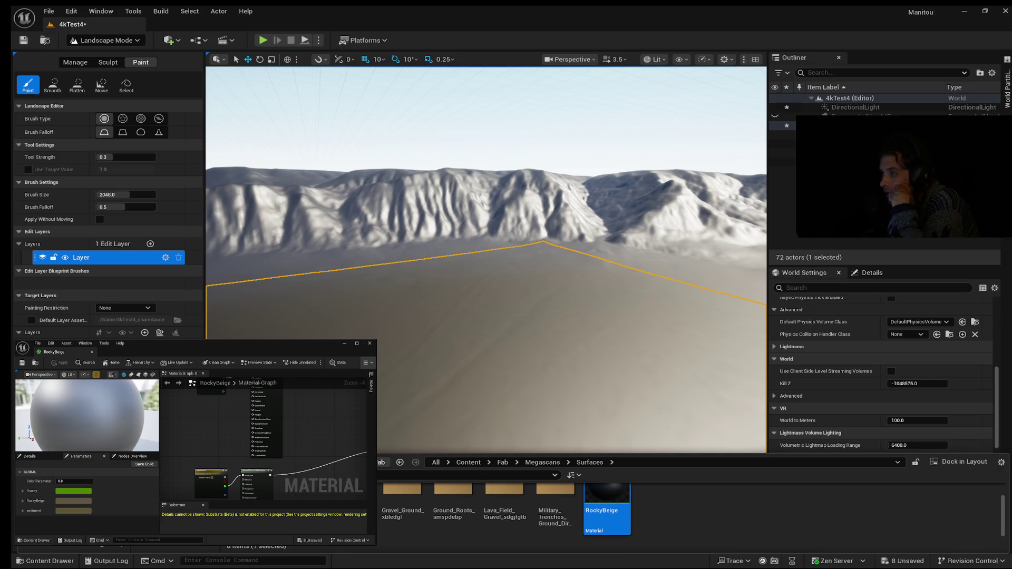
Step: Send the RockyBeige material editor behind and load the Lvl_ThirdPerson map
{"action": "left_click", "coordinate": [232, 427]}
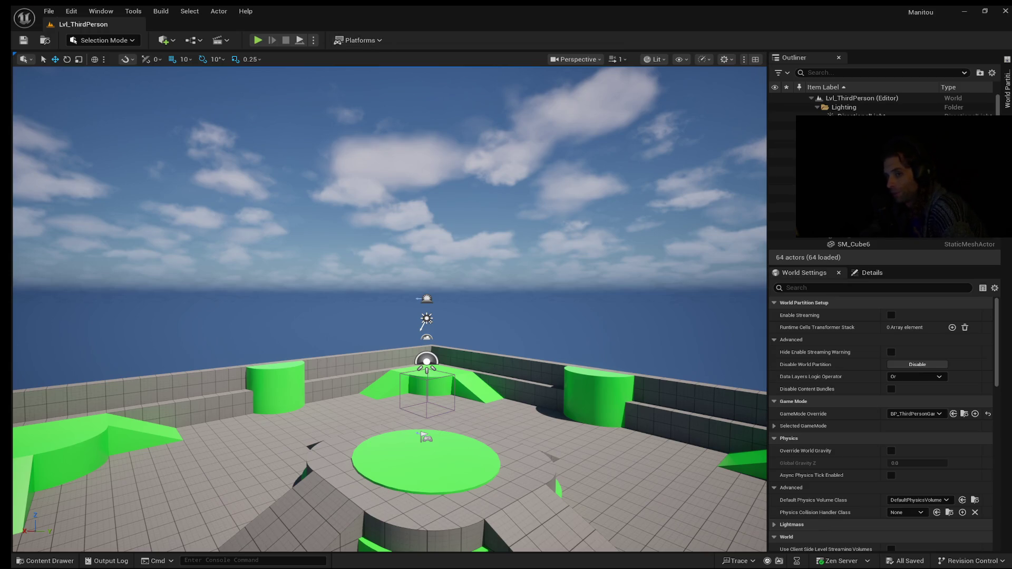
Step: Bring up the landscape material graph with Grass and Rock groups feeding blend nodes
{"action": "left_click", "coordinate": [48, 11]}
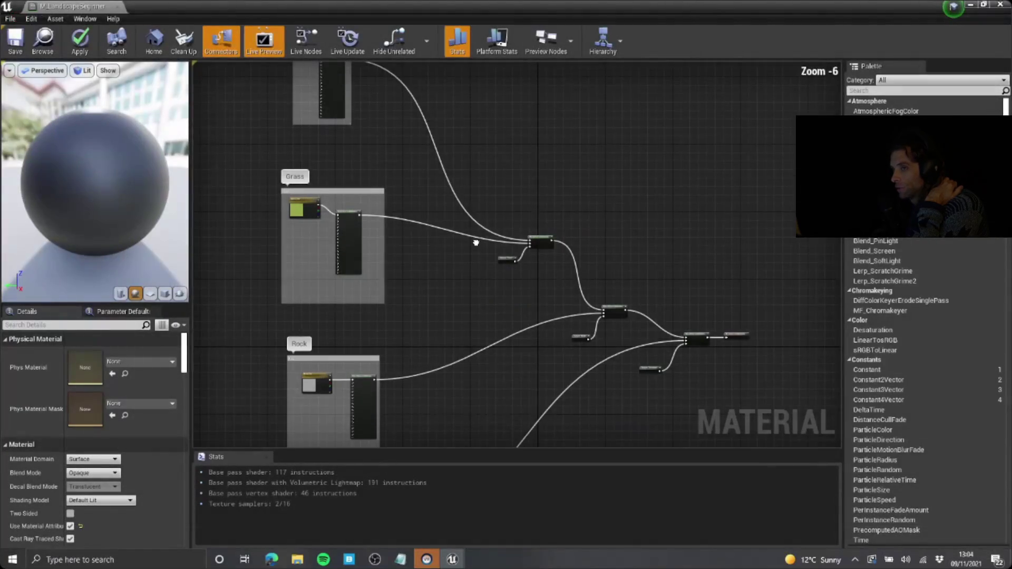
{"action": "mouse_move", "coordinate": [108, 418]}
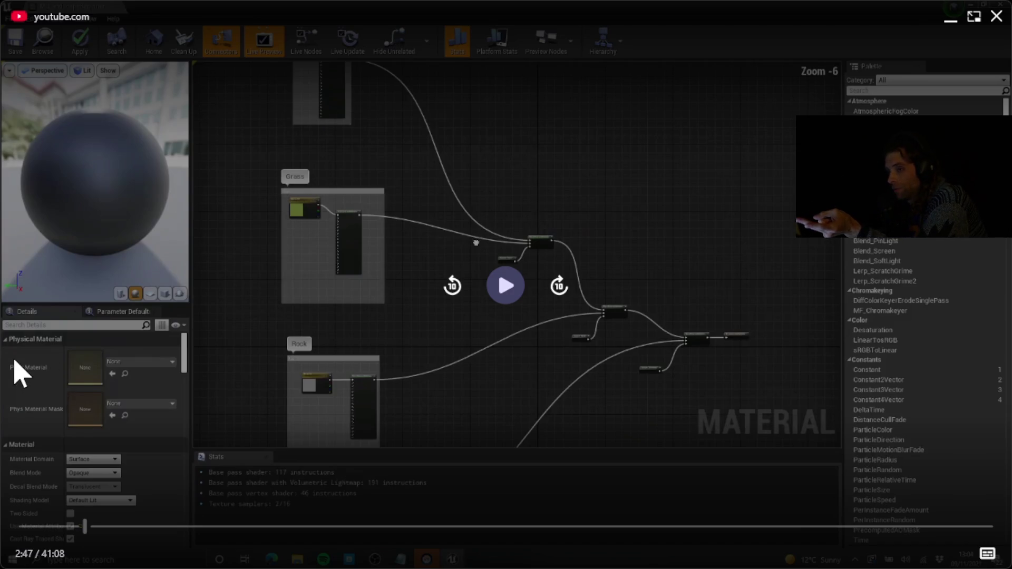
{"action": "key", "text": "space"}
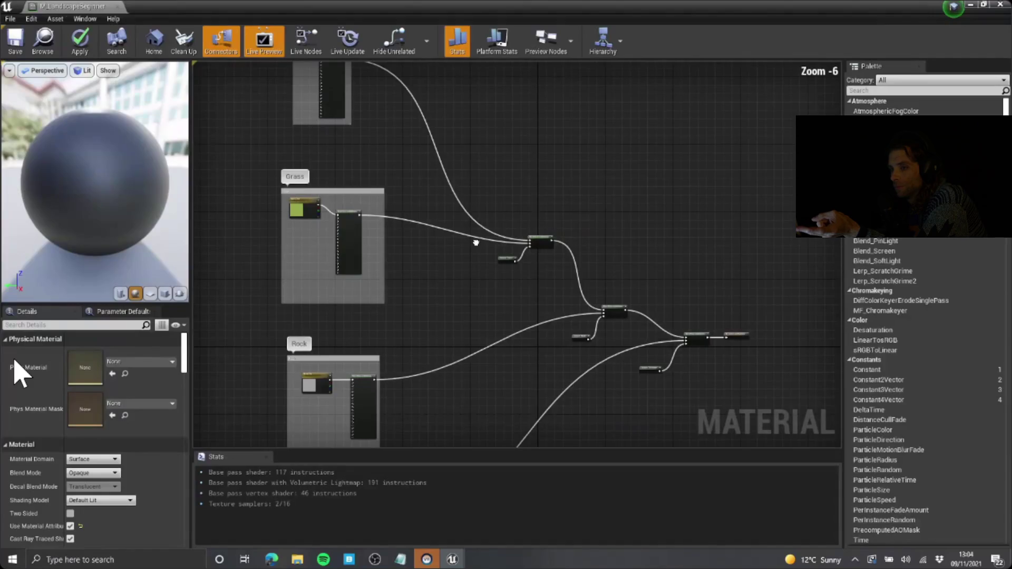
{"action": "key", "text": "space"}
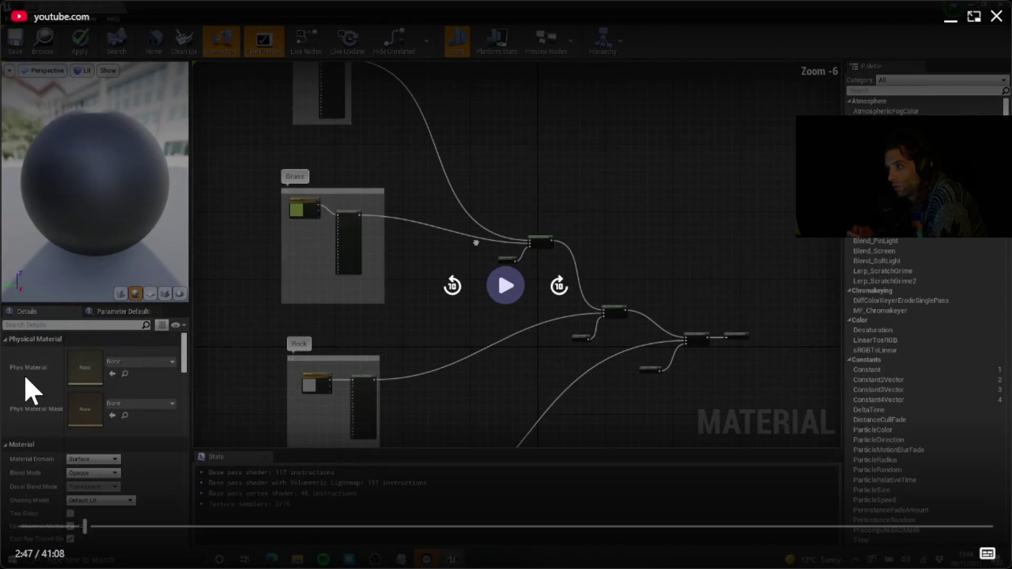
{"action": "key", "text": "space"}
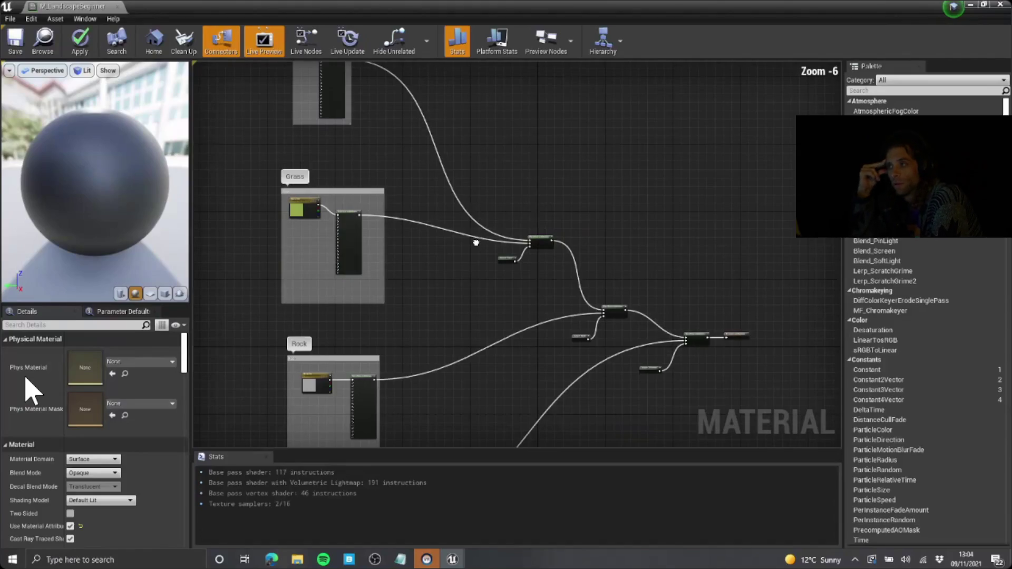
{"action": "key", "text": "space"}
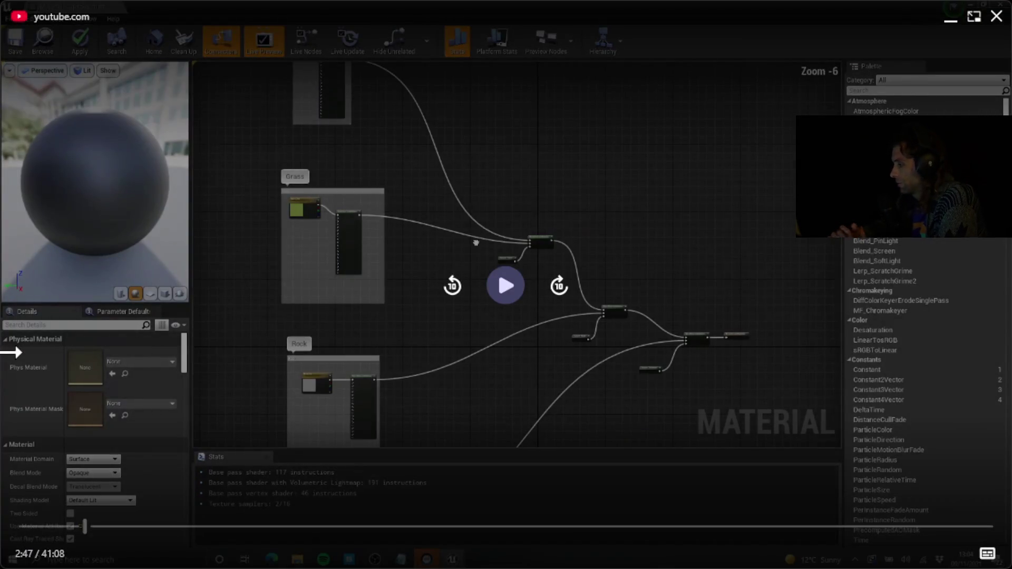
{"action": "key", "text": "space"}
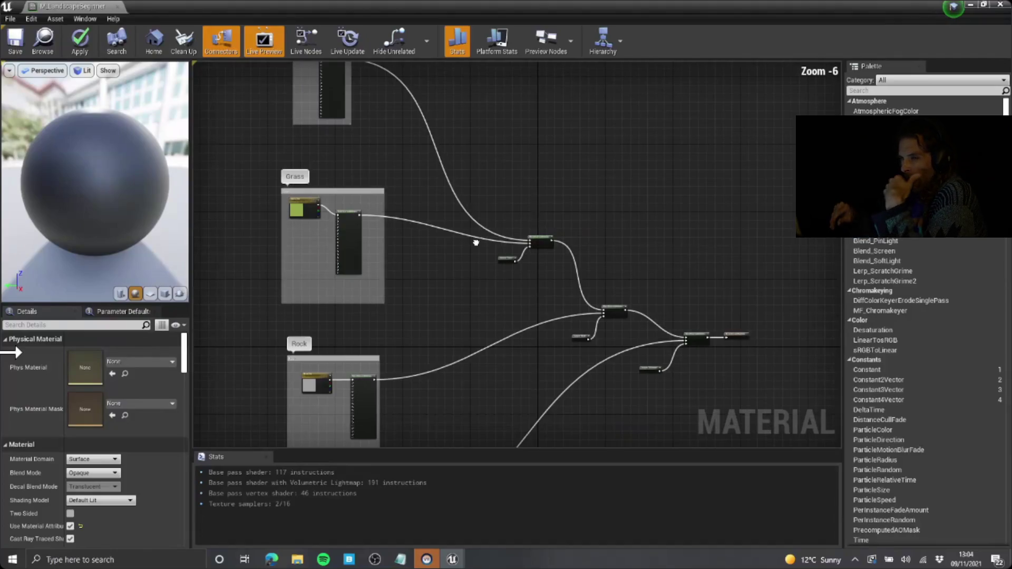
{"action": "left_click", "coordinate": [11, 336]}
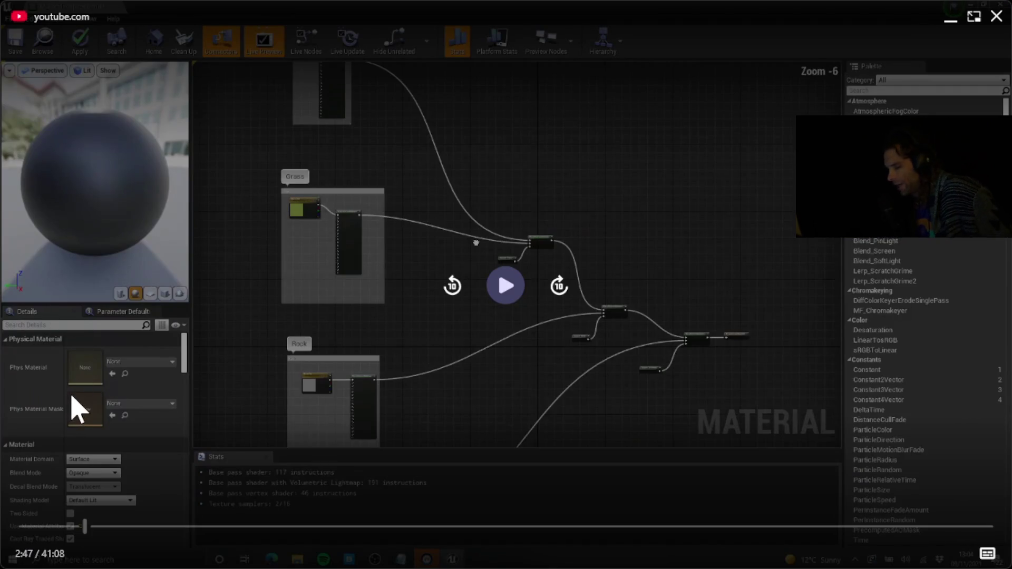
{"action": "key", "text": "space"}
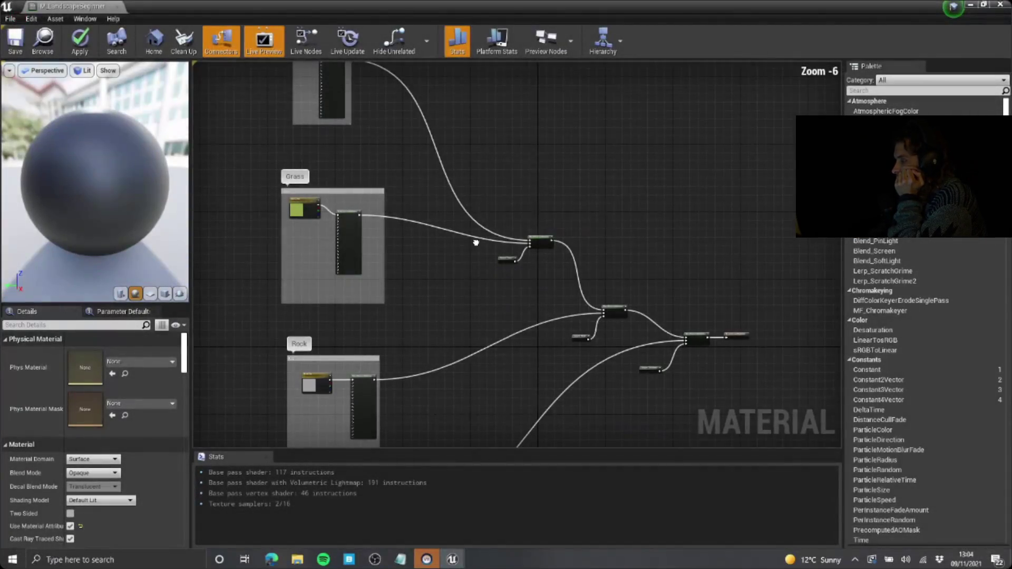
{"action": "mouse_move", "coordinate": [398, 260]}
{"action": "left_click", "coordinate": [501, 285]}
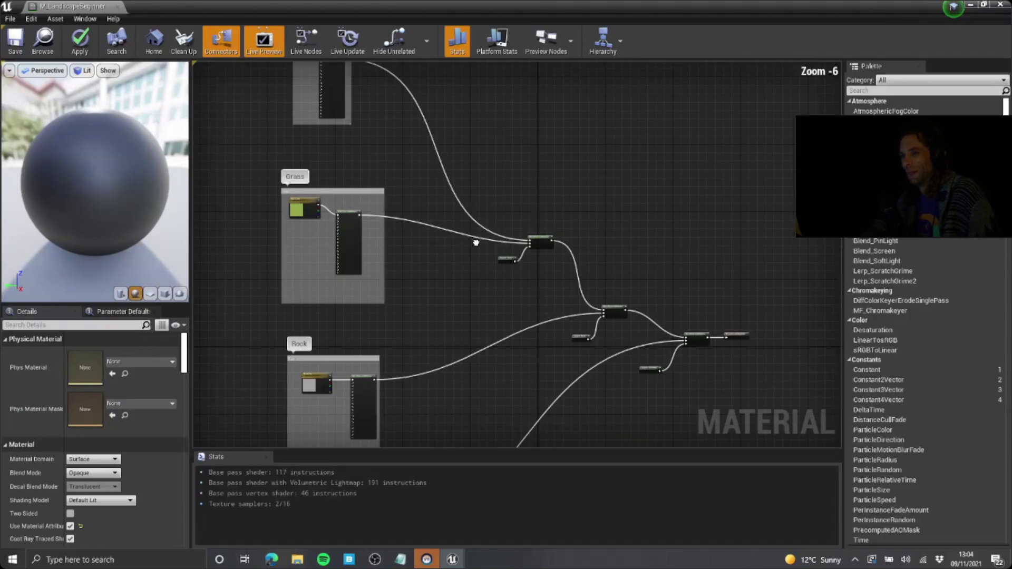
Step: Pause the tutorial and return to Unreal's landscape level to browse project assets
{"action": "left_click", "coordinate": [459, 317]}
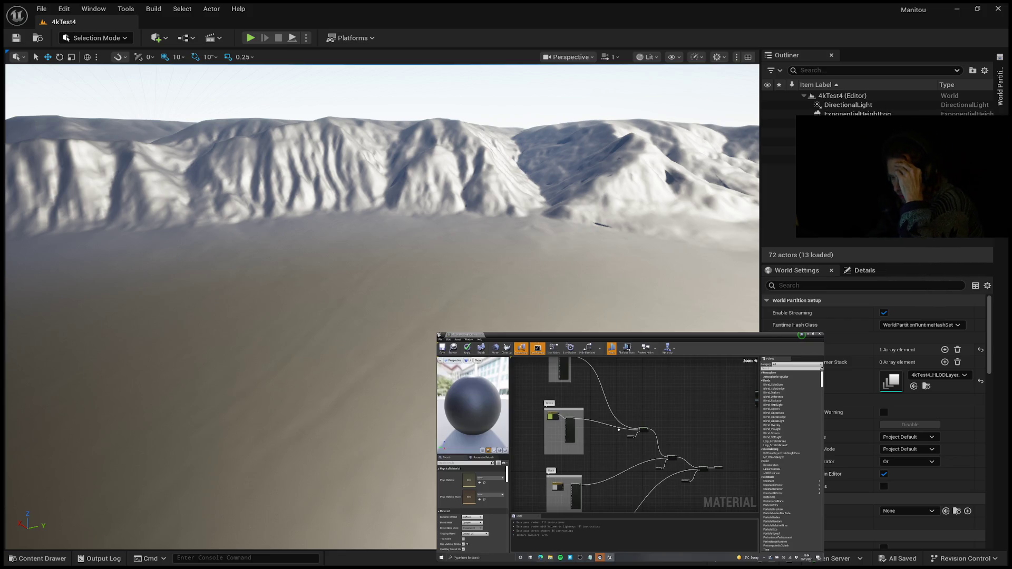
{"action": "left_click", "coordinate": [44, 560]}
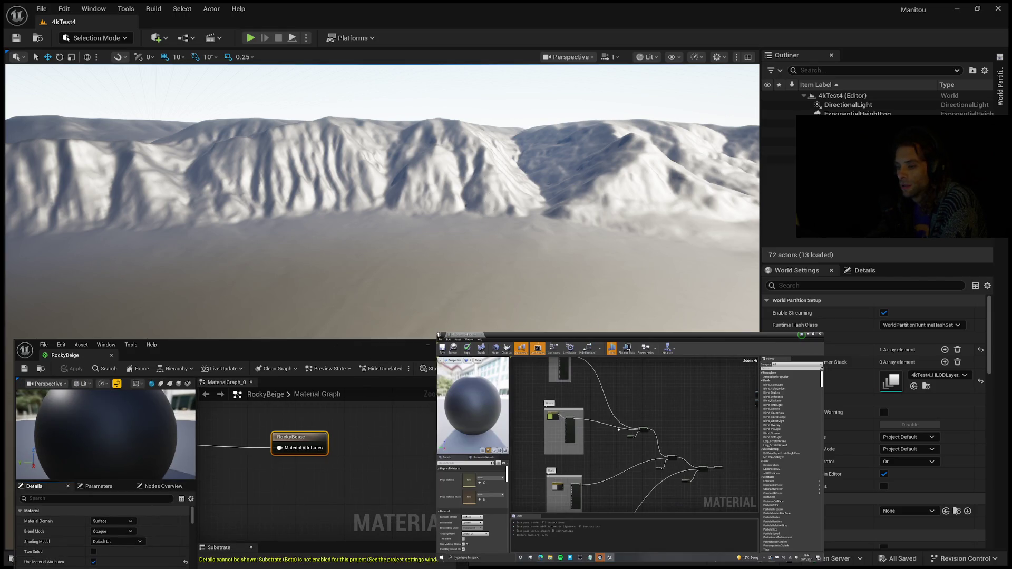
Step: Inspect the sediment, Grassy and RockyBeige parameter nodes and shift the lower group right
{"action": "scroll", "coordinate": [334, 480], "scroll_direction": "down", "scroll_amount": 4}
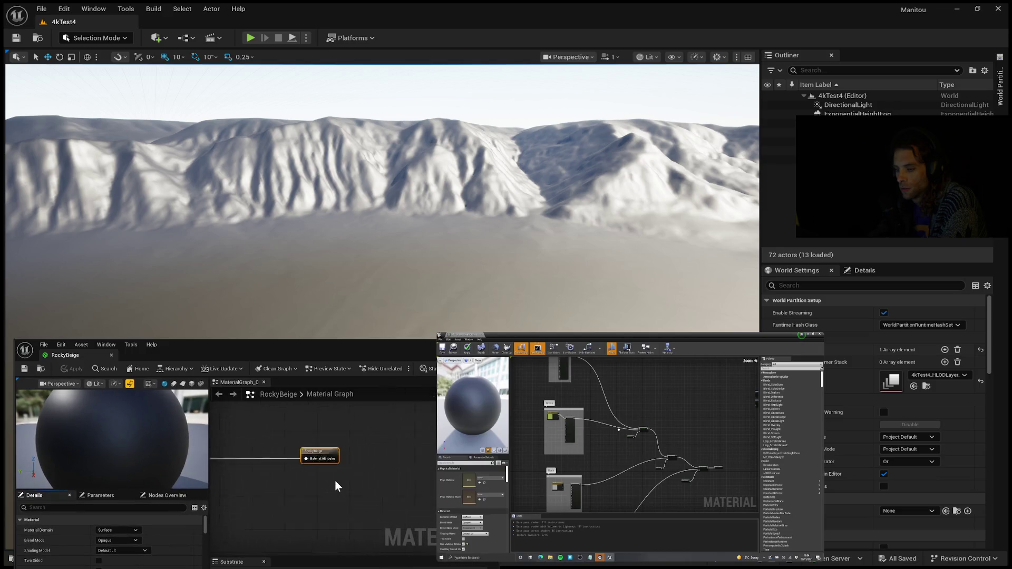
{"action": "mouse_move", "coordinate": [323, 484]}
{"action": "left_mouse_down"}
{"action": "mouse_move", "coordinate": [398, 493]}
{"action": "mouse_move", "coordinate": [368, 524]}
{"action": "mouse_move", "coordinate": [357, 514]}
{"action": "left_mouse_up"}
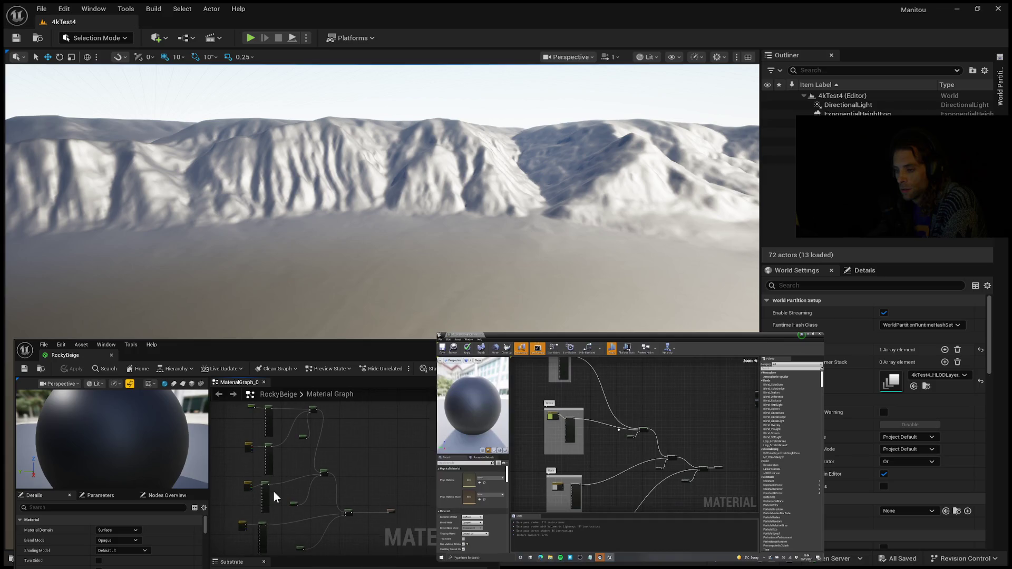
{"action": "left_click", "coordinate": [269, 487]}
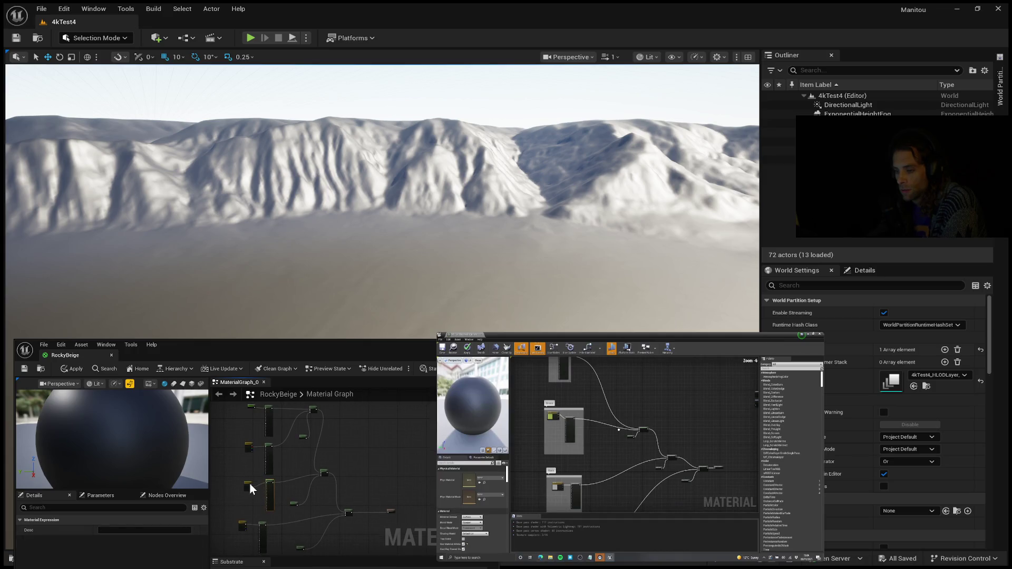
{"action": "left_click", "coordinate": [251, 483]}
{"action": "left_click", "coordinate": [248, 444]}
{"action": "scroll", "coordinate": [256, 446], "scroll_direction": "up", "scroll_amount": 3}
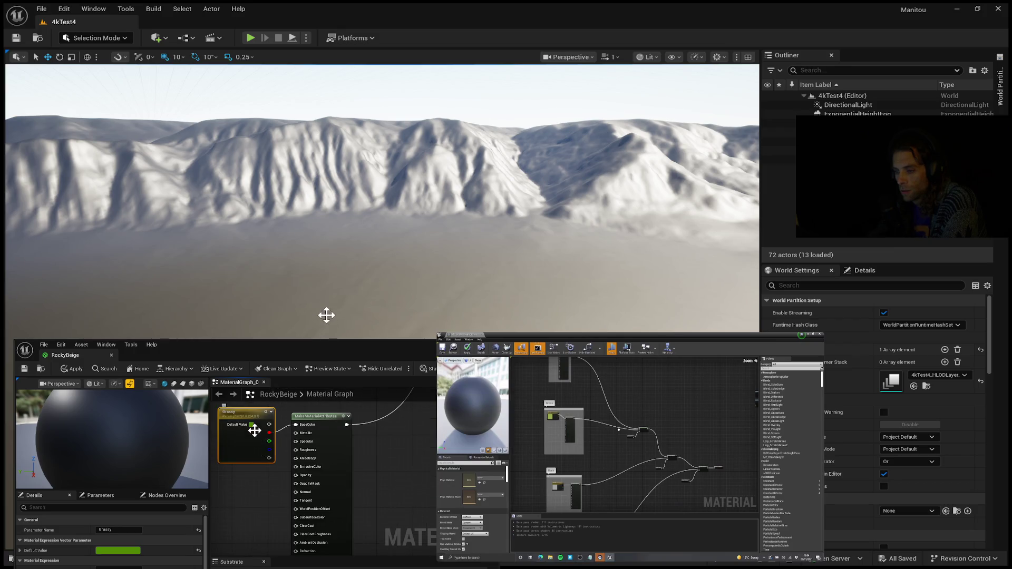
{"action": "scroll", "coordinate": [276, 490], "scroll_direction": "down", "scroll_amount": 4}
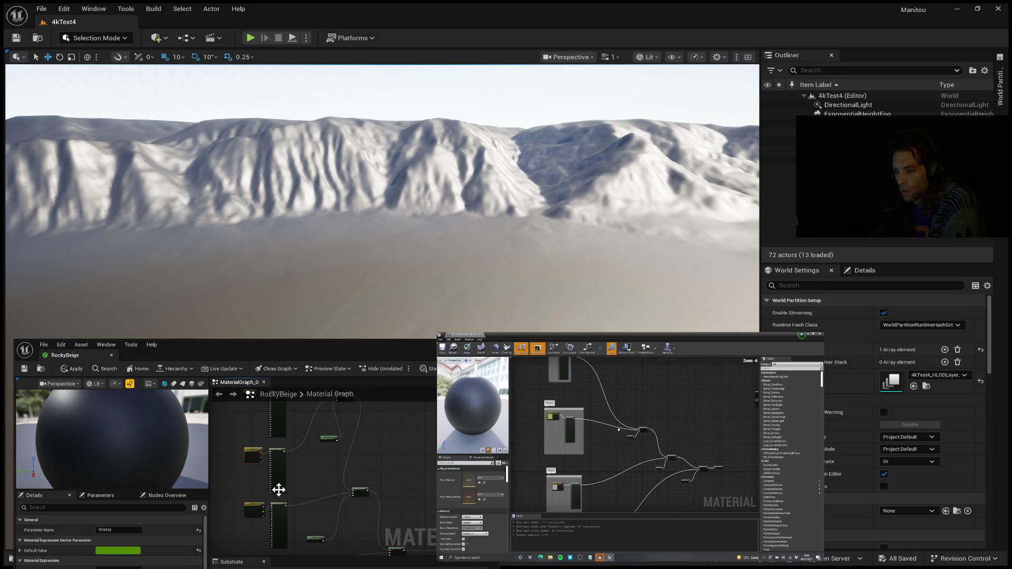
{"action": "left_click", "coordinate": [305, 470]}
{"action": "left_click_drag", "start_coordinate": [299, 491], "coordinate": [309, 489]}
{"action": "left_click", "coordinate": [286, 493]}
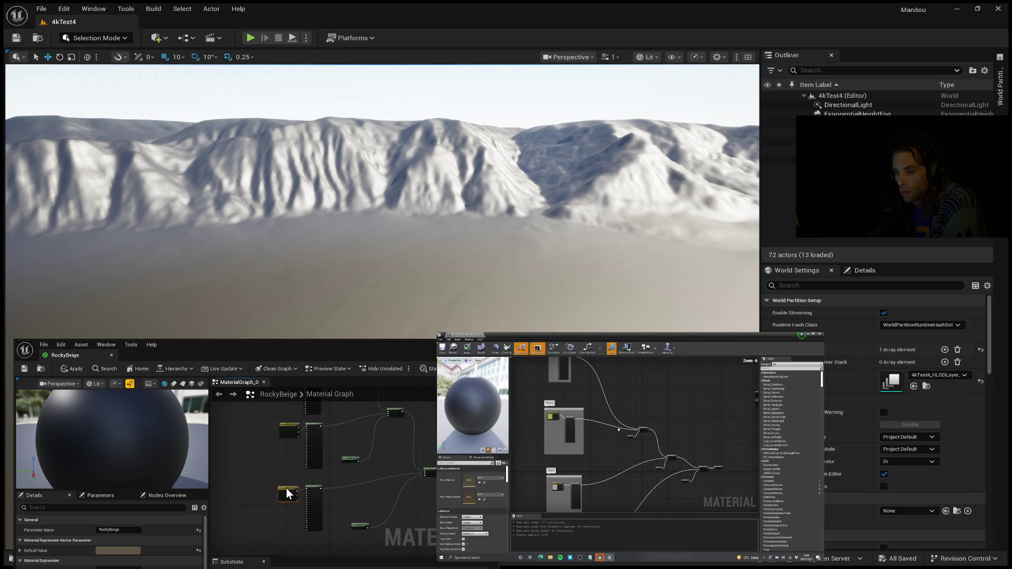
{"action": "scroll", "coordinate": [288, 494], "scroll_direction": "up", "scroll_amount": 4}
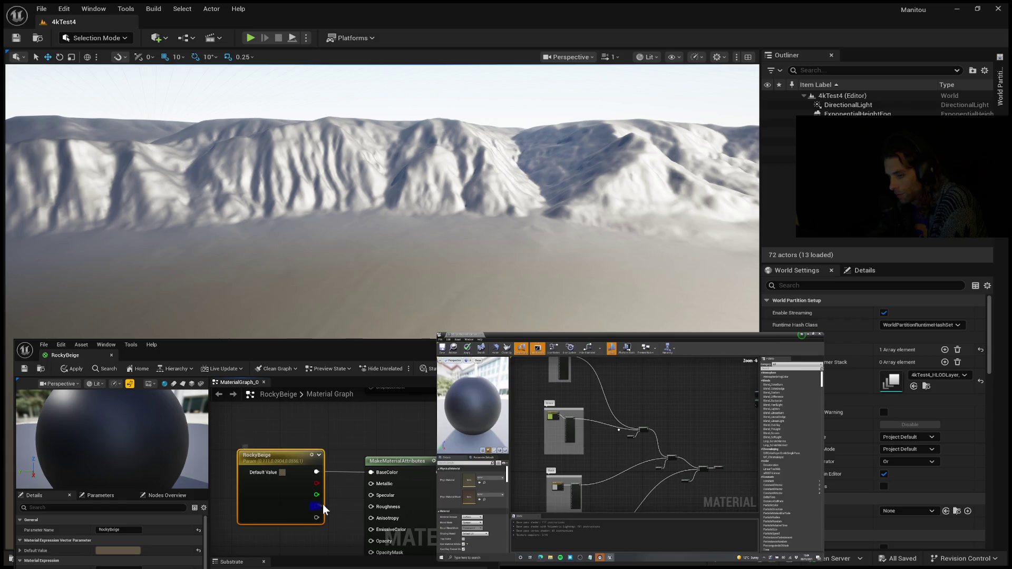
Step: Wire RockyBeige into MakeMaterialAttributes' BaseColor and apply the material
{"action": "left_click_drag", "start_coordinate": [358, 475], "coordinate": [370, 472]}
{"action": "scroll", "coordinate": [355, 453], "scroll_direction": "down", "scroll_amount": 5}
{"action": "left_click_drag", "start_coordinate": [357, 452], "coordinate": [381, 501]}
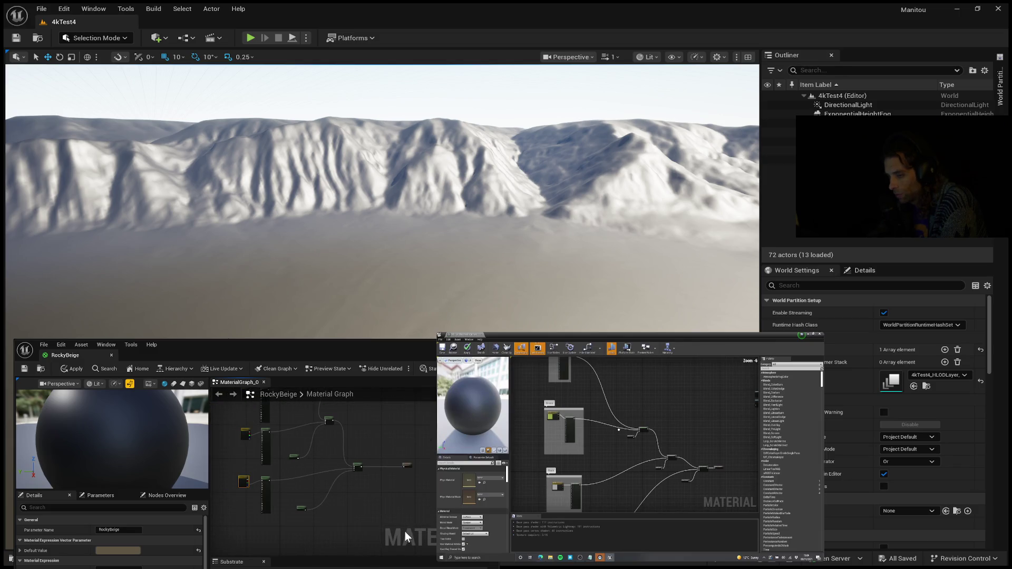
{"action": "left_click", "coordinate": [74, 371]}
Step: Save RockyBeige, then apply a lighter warm beige colour while flying toward the mountains
{"action": "left_click", "coordinate": [23, 370]}
{"action": "left_click_drag", "start_coordinate": [348, 309], "coordinate": [341, 272]}
{"action": "scroll", "coordinate": [341, 271], "scroll_direction": "up", "scroll_amount": 2}
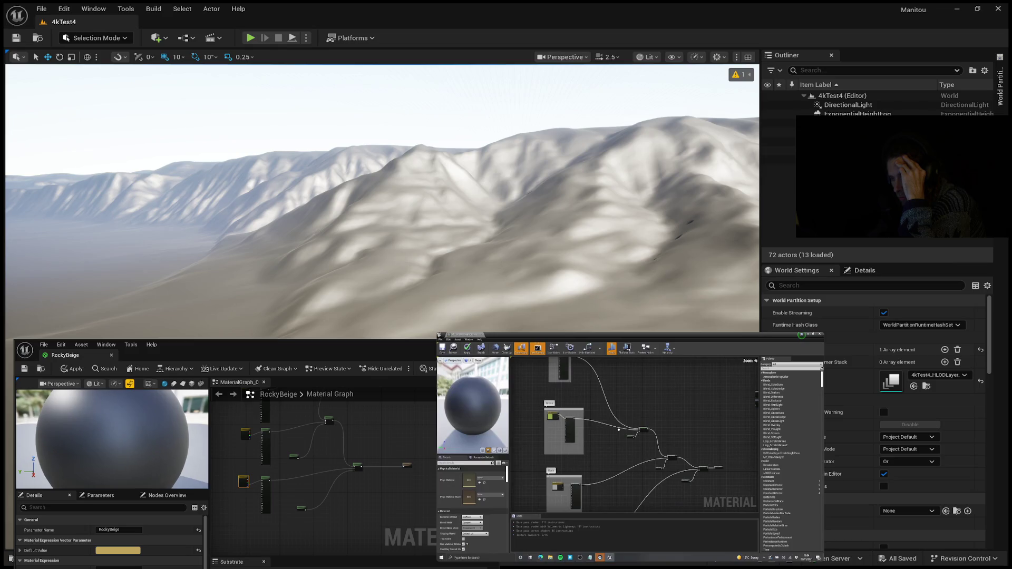
{"action": "left_click", "coordinate": [74, 369]}
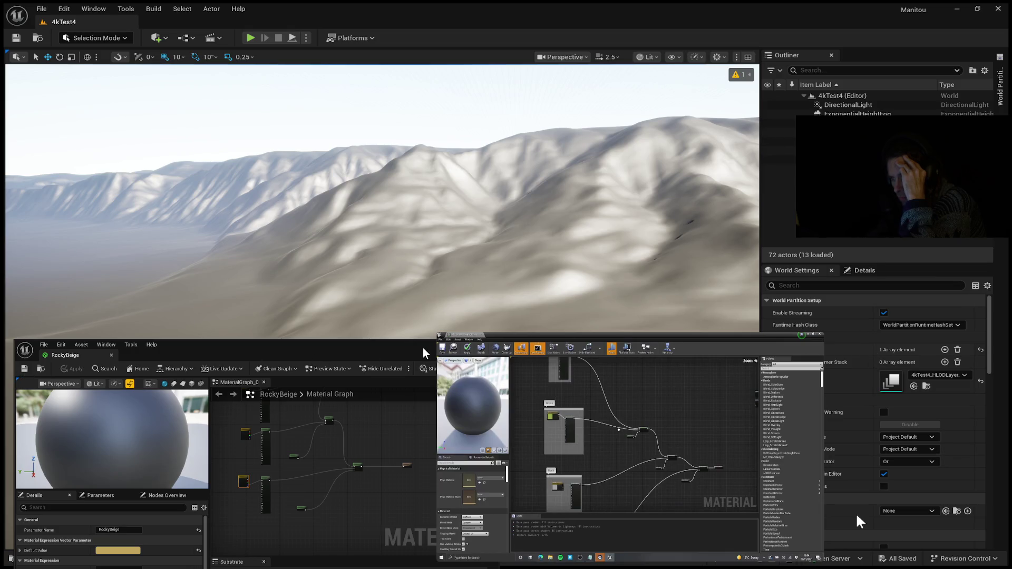
{"action": "mouse_move", "coordinate": [422, 317]}
{"action": "left_mouse_down"}
{"action": "mouse_move", "coordinate": [432, 303]}
{"action": "mouse_move", "coordinate": [432, 334]}
{"action": "mouse_move", "coordinate": [434, 319]}
{"action": "mouse_move", "coordinate": [449, 316]}
{"action": "mouse_move", "coordinate": [415, 211]}
{"action": "left_mouse_up"}
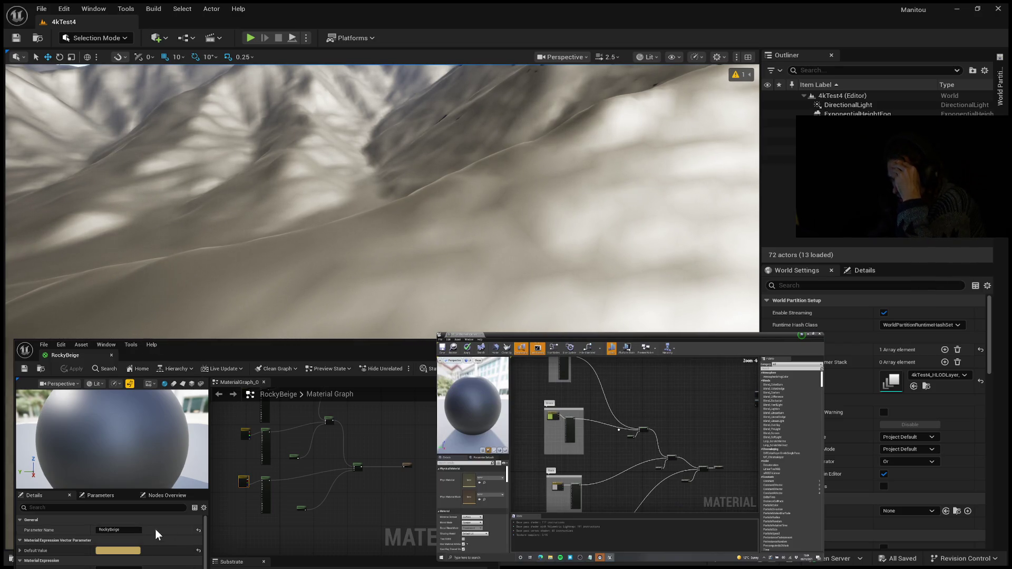
Step: Change the RockyBeige parameter's Default Value to a deeper gold and apply it
{"action": "scroll", "coordinate": [243, 480], "scroll_direction": "up", "scroll_amount": 5}
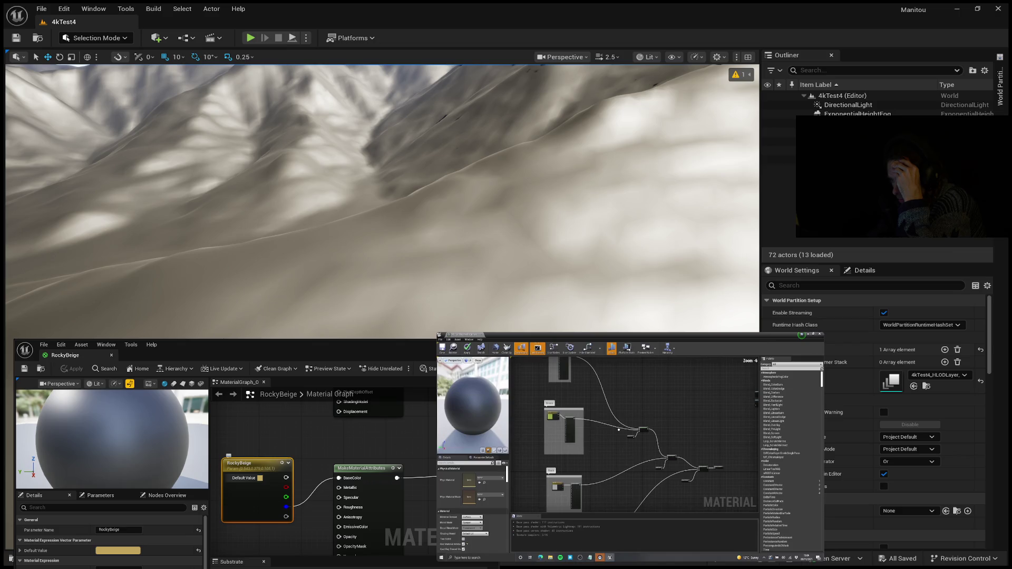
{"action": "scroll", "coordinate": [307, 435], "scroll_direction": "down", "scroll_amount": 4}
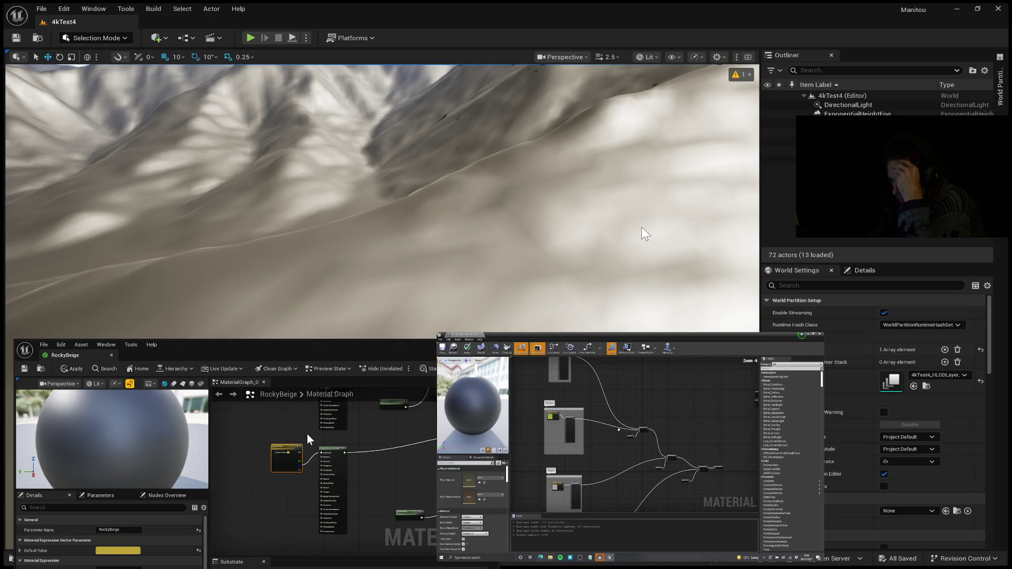
{"action": "scroll", "coordinate": [300, 493], "scroll_direction": "up", "scroll_amount": 4}
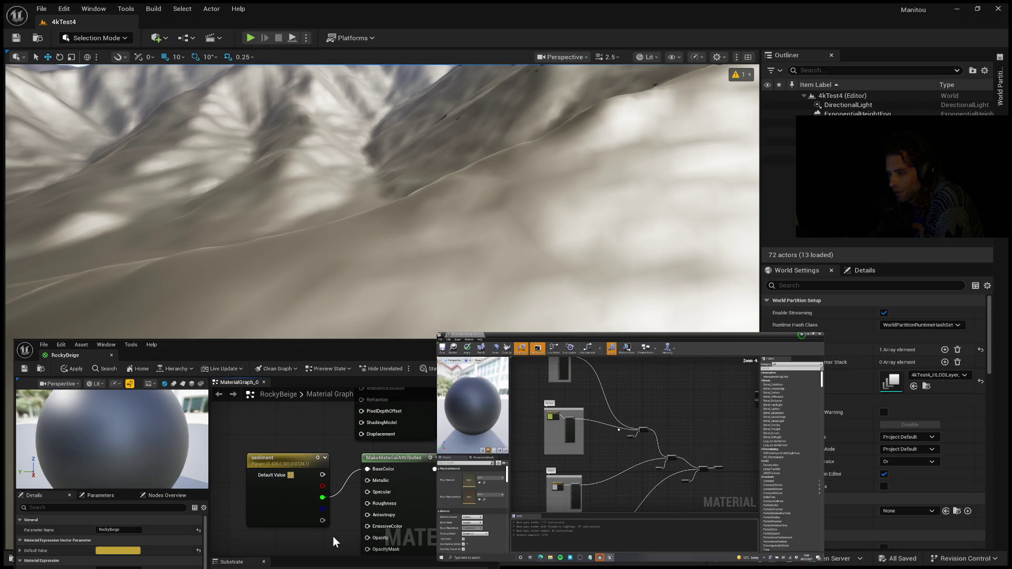
{"action": "scroll", "coordinate": [334, 546], "scroll_direction": "down", "scroll_amount": 5}
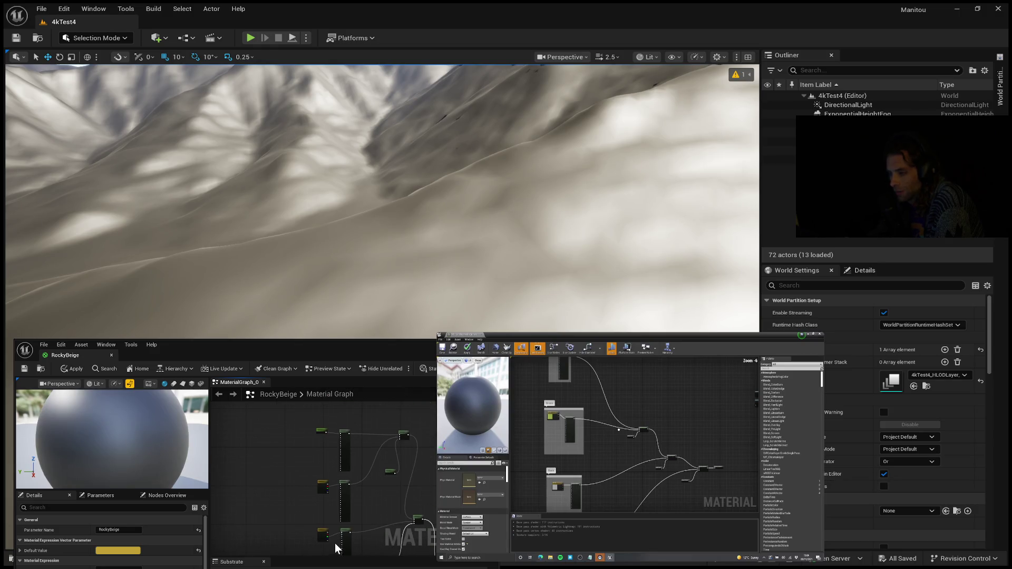
{"action": "scroll", "coordinate": [393, 445], "scroll_direction": "up", "scroll_amount": 1}
{"action": "scroll", "coordinate": [351, 474], "scroll_direction": "up", "scroll_amount": 5}
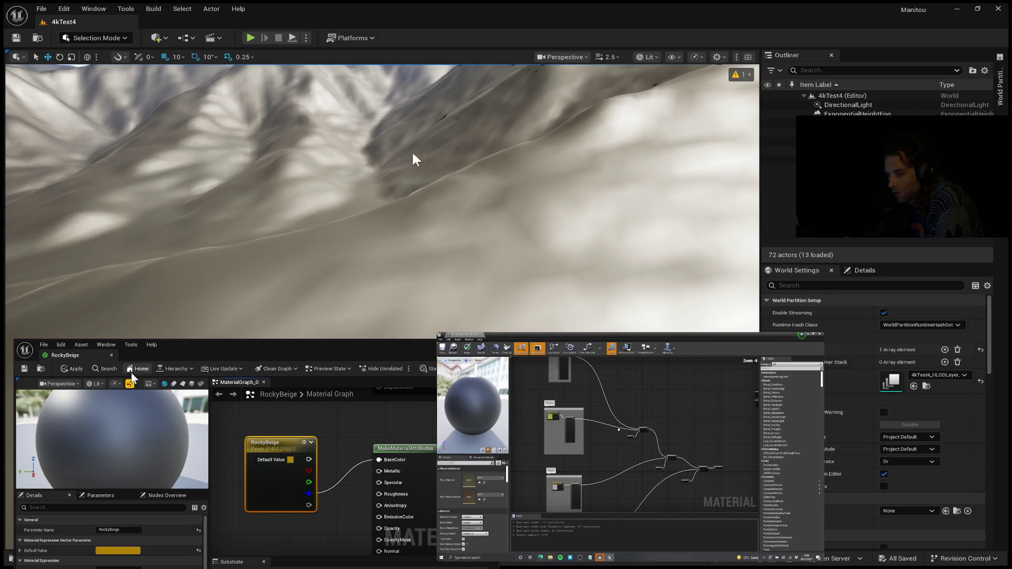
{"action": "left_click", "coordinate": [73, 370]}
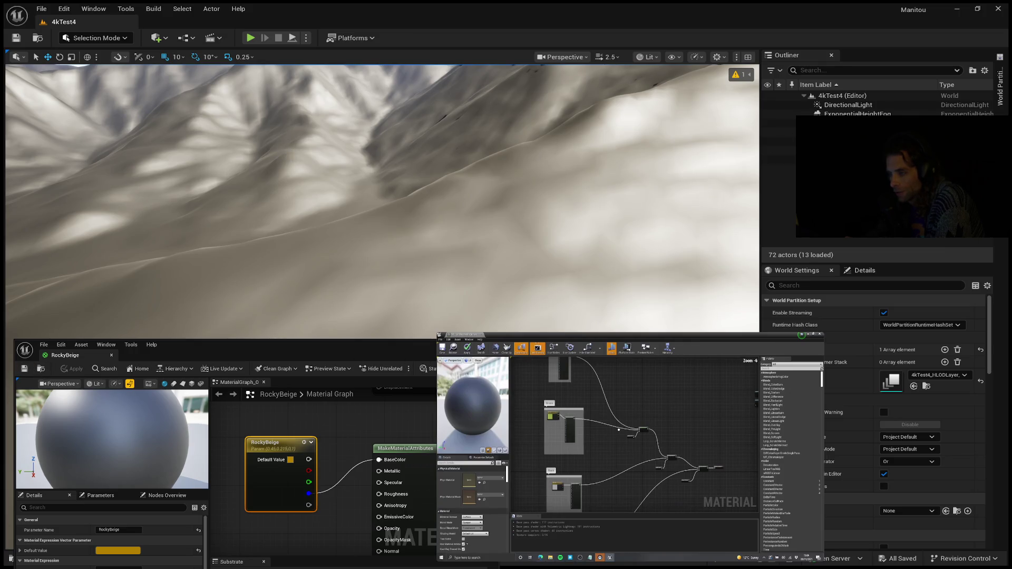
Step: Fly the camera up and across the mountain ridge, then select the landscape actor
{"action": "left_click_drag", "start_coordinate": [266, 338], "coordinate": [266, 338]}
{"action": "left_click_drag", "start_coordinate": [485, 172], "coordinate": [485, 171]}
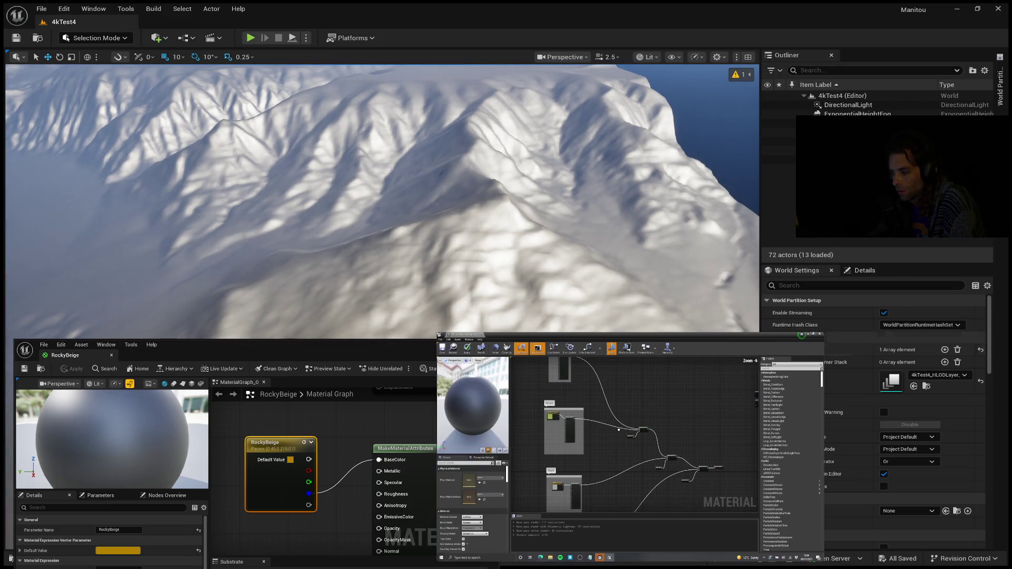
{"action": "left_click", "coordinate": [844, 123]}
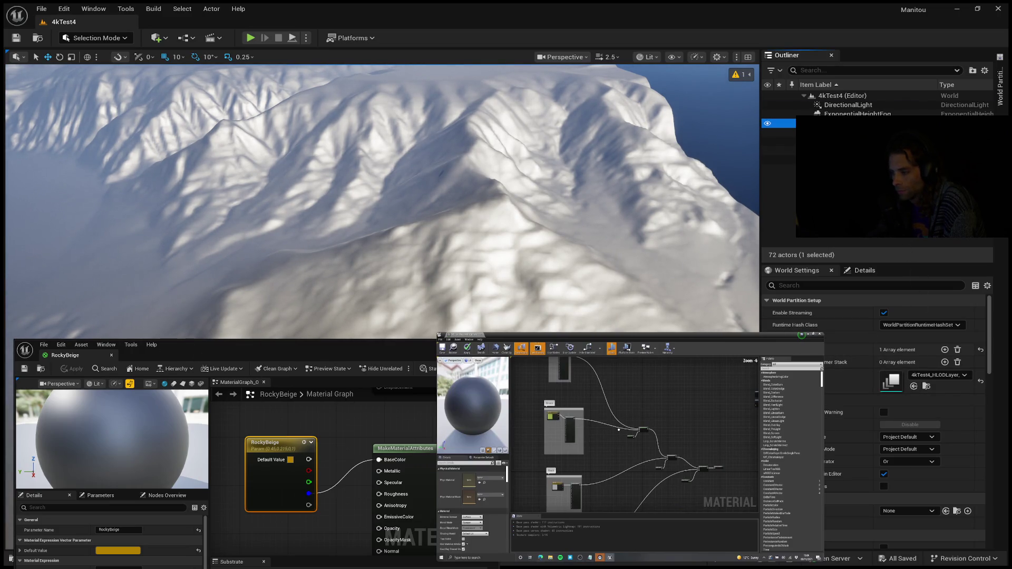
Step: Clear the Landscape's Landscape Material slot from RockyBeige to None in Details
{"action": "scroll", "coordinate": [934, 387], "scroll_direction": "down", "scroll_amount": 3}
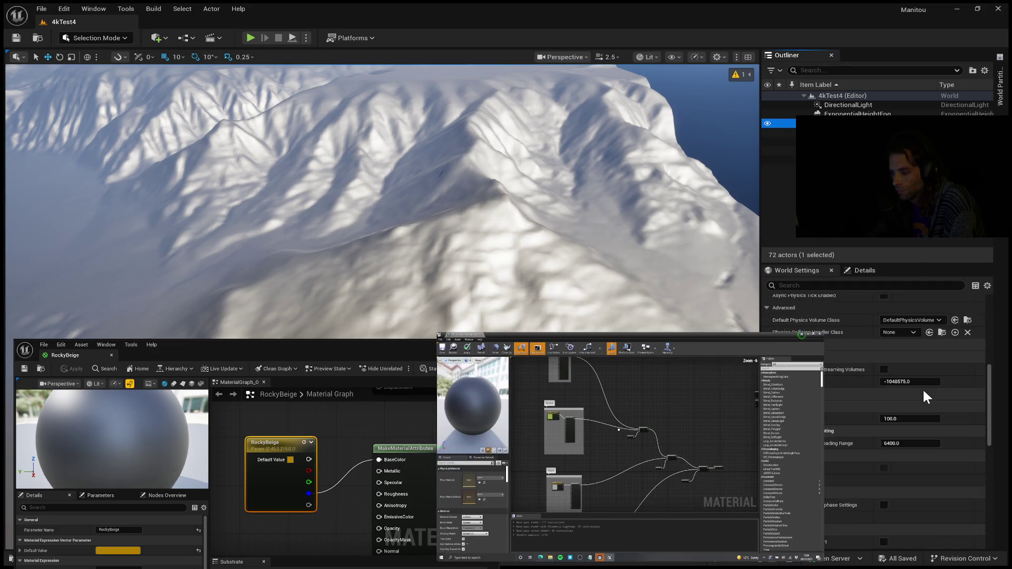
{"action": "left_click", "coordinate": [854, 269]}
{"action": "scroll", "coordinate": [907, 435], "scroll_direction": "down", "scroll_amount": 10}
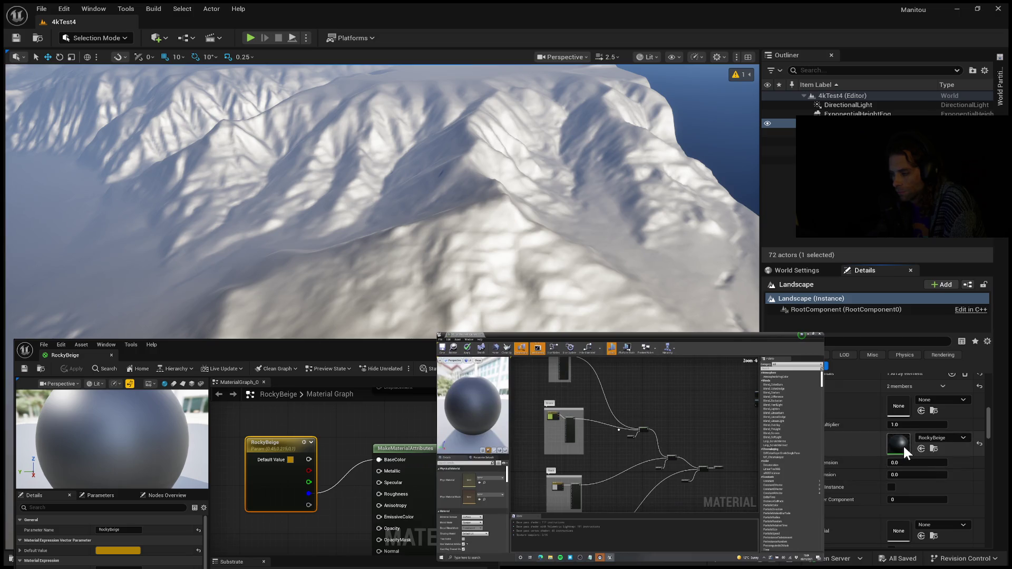
{"action": "left_click", "coordinate": [980, 442]}
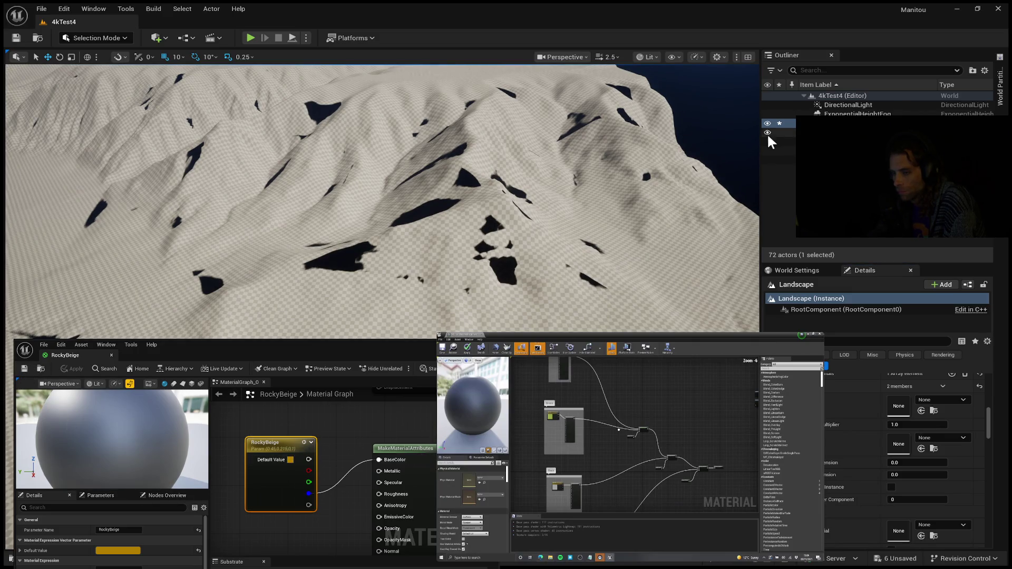
{"action": "scroll", "coordinate": [311, 511], "scroll_direction": "down", "scroll_amount": 3}
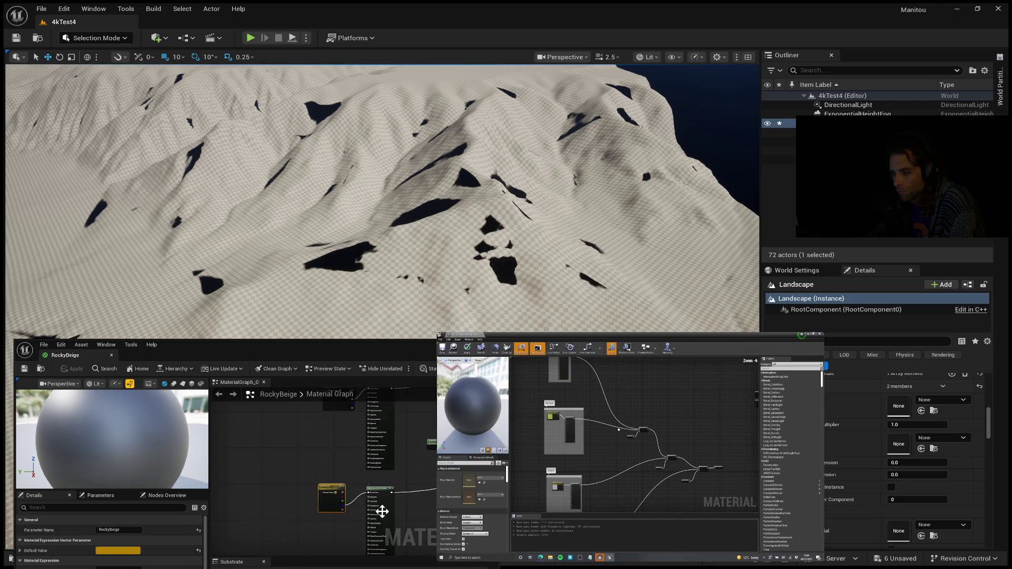
{"action": "left_click_drag", "start_coordinate": [414, 485], "coordinate": [278, 470]}
{"action": "scroll", "coordinate": [365, 485], "scroll_direction": "up", "scroll_amount": 4}
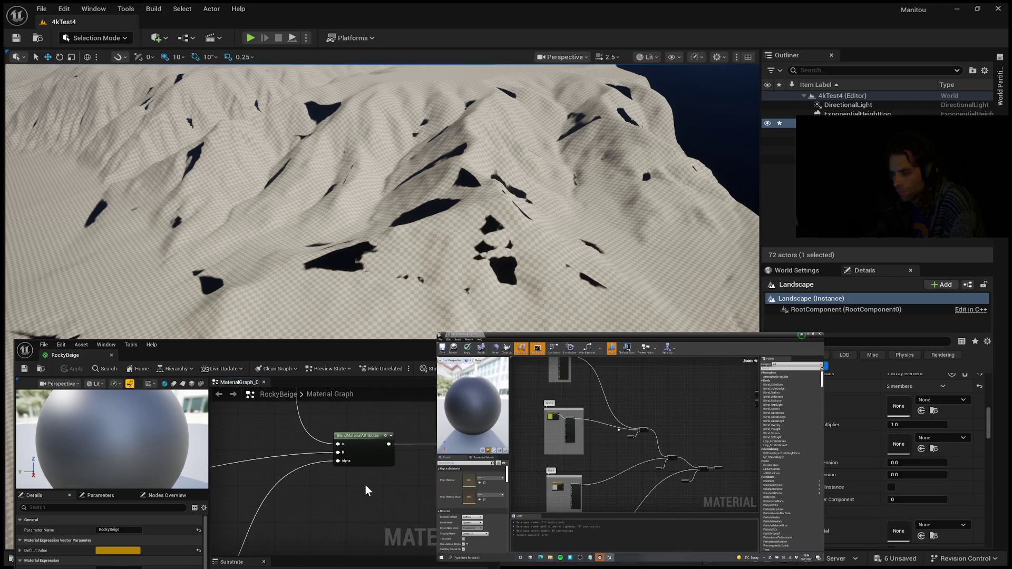
{"action": "scroll", "coordinate": [332, 484], "scroll_direction": "up", "scroll_amount": 2}
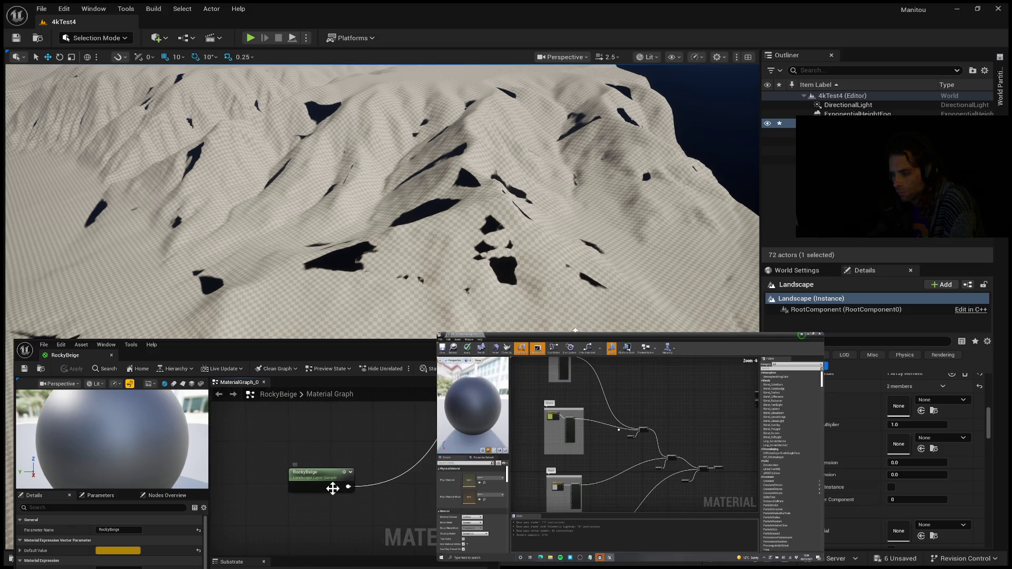
{"action": "mouse_move", "coordinate": [312, 490]}
{"action": "left_mouse_down"}
{"action": "mouse_move", "coordinate": [410, 511]}
{"action": "mouse_move", "coordinate": [384, 502]}
{"action": "mouse_move", "coordinate": [351, 524]}
{"action": "left_mouse_up"}
{"action": "scroll", "coordinate": [308, 514], "scroll_direction": "down", "scroll_amount": 5}
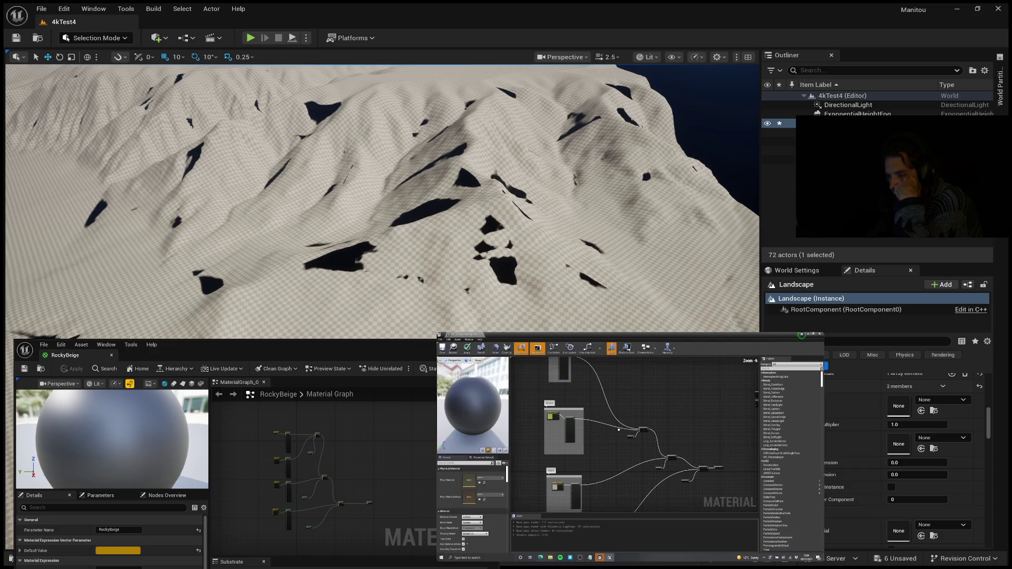
{"action": "key", "text": "ctrl+space"}
{"action": "mouse_move", "coordinate": [897, 501]}
{"action": "left_mouse_down"}
{"action": "mouse_move", "coordinate": [915, 406]}
{"action": "mouse_move", "coordinate": [914, 438]}
{"action": "mouse_move", "coordinate": [905, 438]}
{"action": "left_mouse_up"}
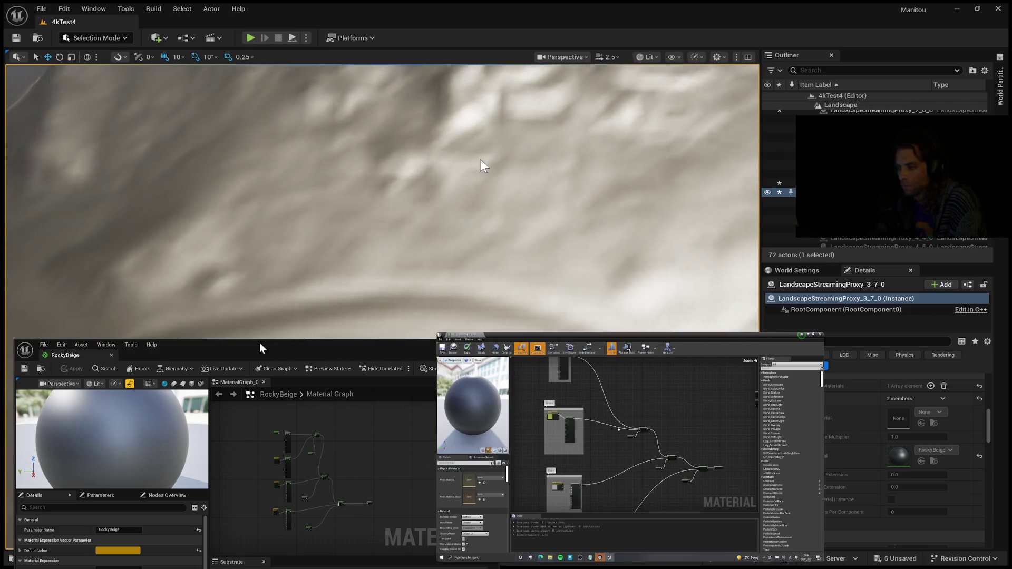
Step: Frame the whole mountain range in the viewport to see RockyBeige applied across it
{"action": "left_click", "coordinate": [744, 160]}
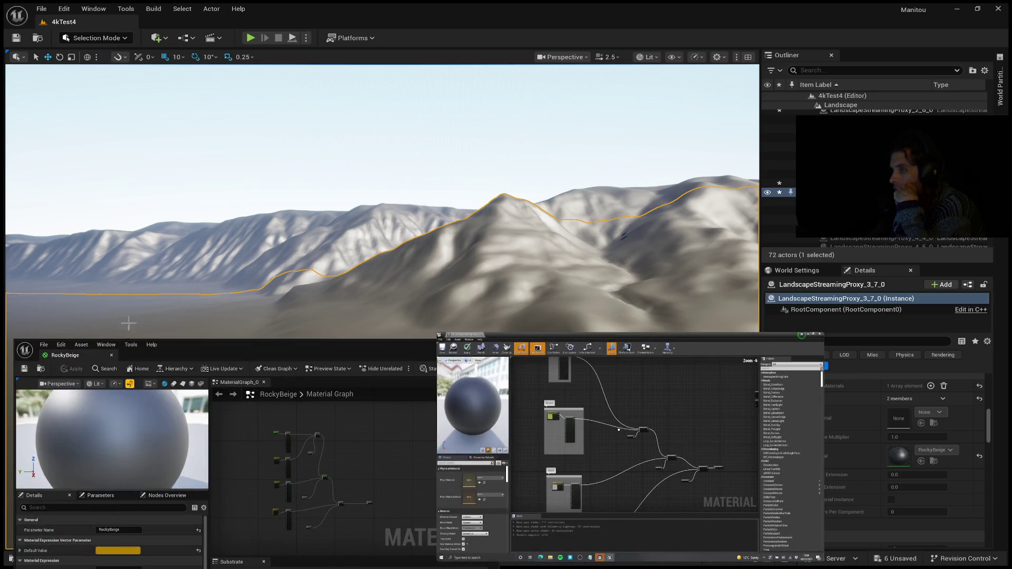
Step: Wire the RockyBeige colour parameter into BaseColor on MakeMaterialAttributes
{"action": "scroll", "coordinate": [286, 490], "scroll_direction": "up", "scroll_amount": 3}
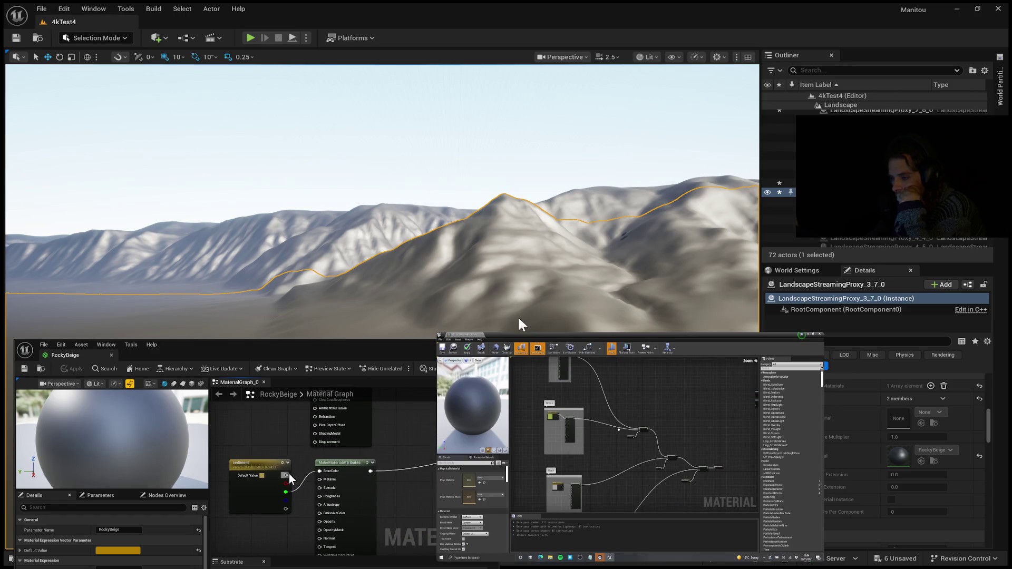
{"action": "left_click", "coordinate": [294, 478]}
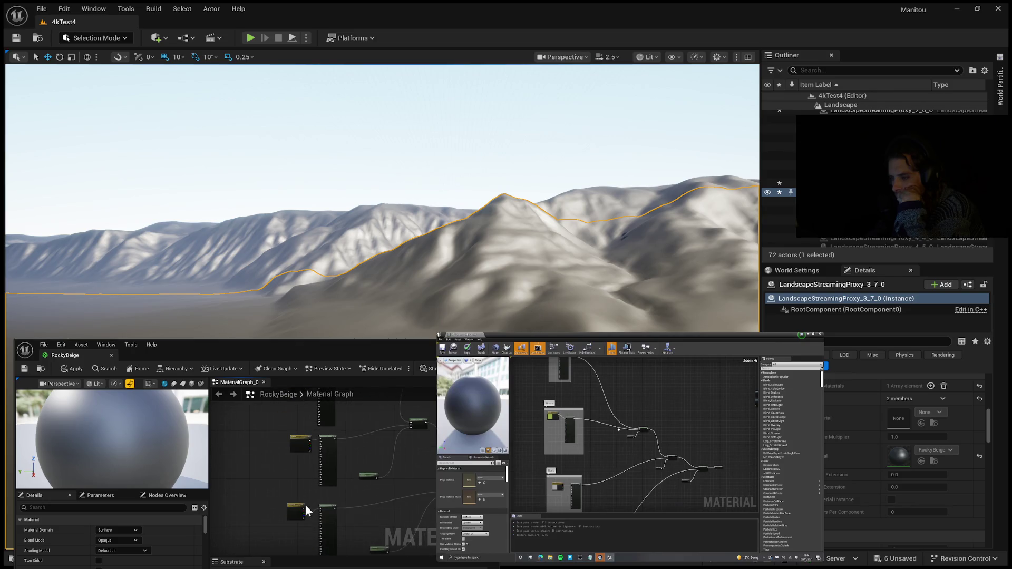
{"action": "mouse_move", "coordinate": [299, 515]}
{"action": "left_mouse_down"}
{"action": "mouse_move", "coordinate": [351, 514]}
{"action": "mouse_move", "coordinate": [296, 531]}
{"action": "left_mouse_up"}
Step: Nudge the Grassy parameter node slightly upward beside the RockyBeige node
{"action": "scroll", "coordinate": [315, 453], "scroll_direction": "down", "scroll_amount": 2}
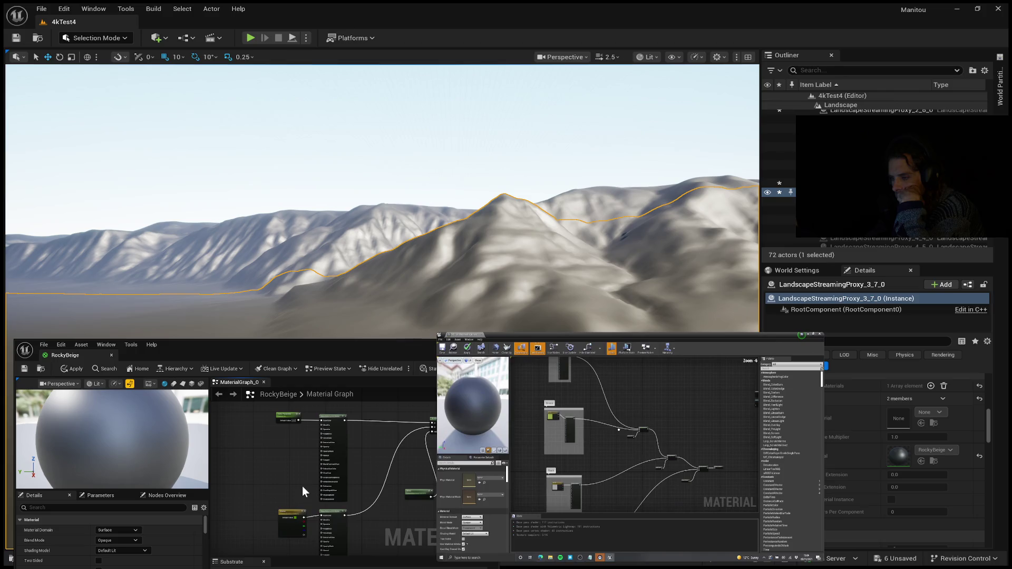
{"action": "scroll", "coordinate": [300, 504], "scroll_direction": "up", "scroll_amount": 3}
{"action": "mouse_move", "coordinate": [292, 541]}
{"action": "left_mouse_down"}
{"action": "mouse_move", "coordinate": [255, 430]}
{"action": "mouse_move", "coordinate": [298, 409]}
{"action": "left_mouse_up"}
{"action": "left_click_drag", "start_coordinate": [276, 466], "coordinate": [277, 460]}
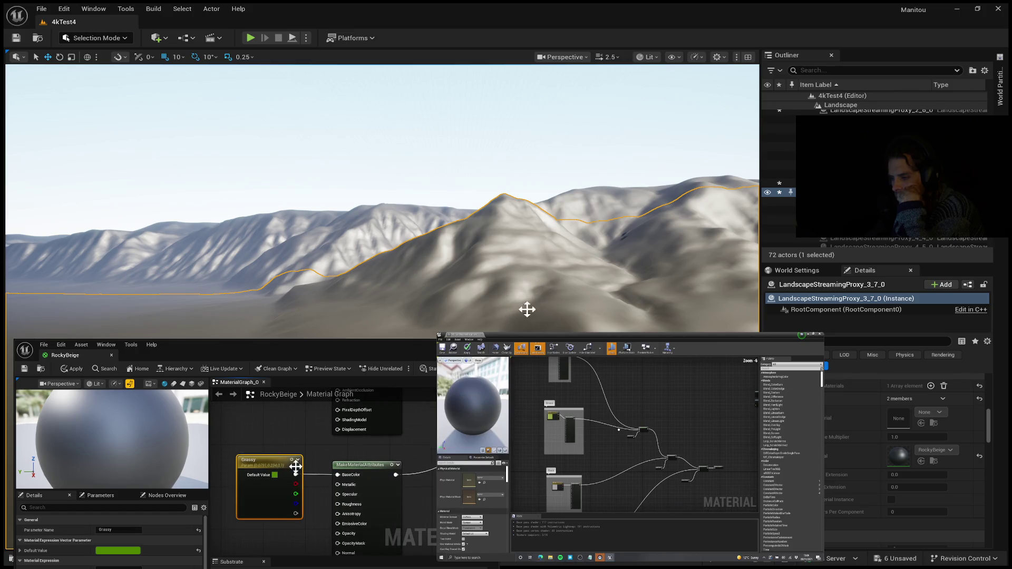
{"action": "scroll", "coordinate": [302, 485], "scroll_direction": "down", "scroll_amount": 3}
{"action": "mouse_move", "coordinate": [300, 481]}
{"action": "left_mouse_down"}
{"action": "mouse_move", "coordinate": [329, 465]}
{"action": "mouse_move", "coordinate": [324, 406]}
{"action": "left_mouse_up"}
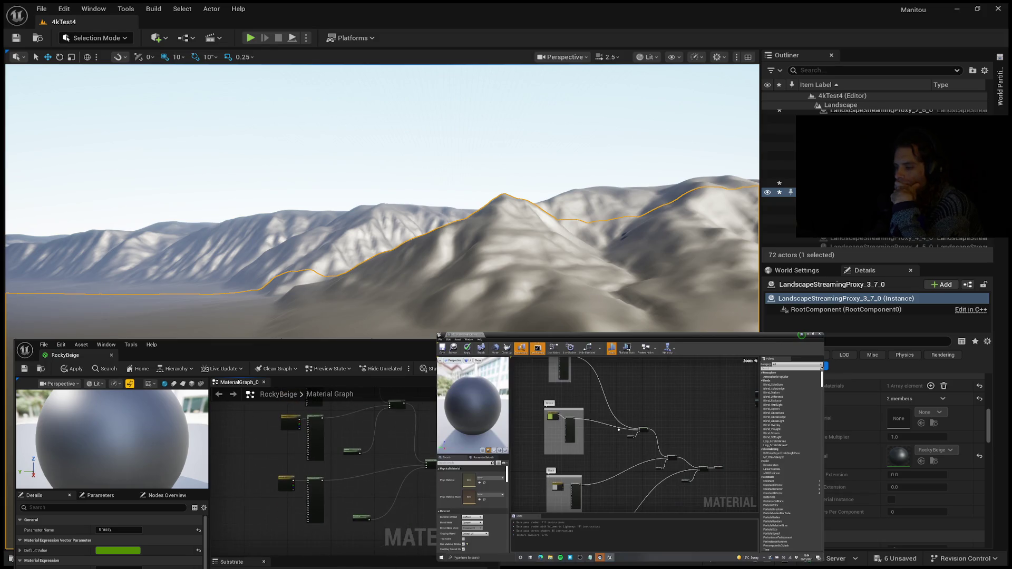
{"action": "left_click", "coordinate": [350, 523]}
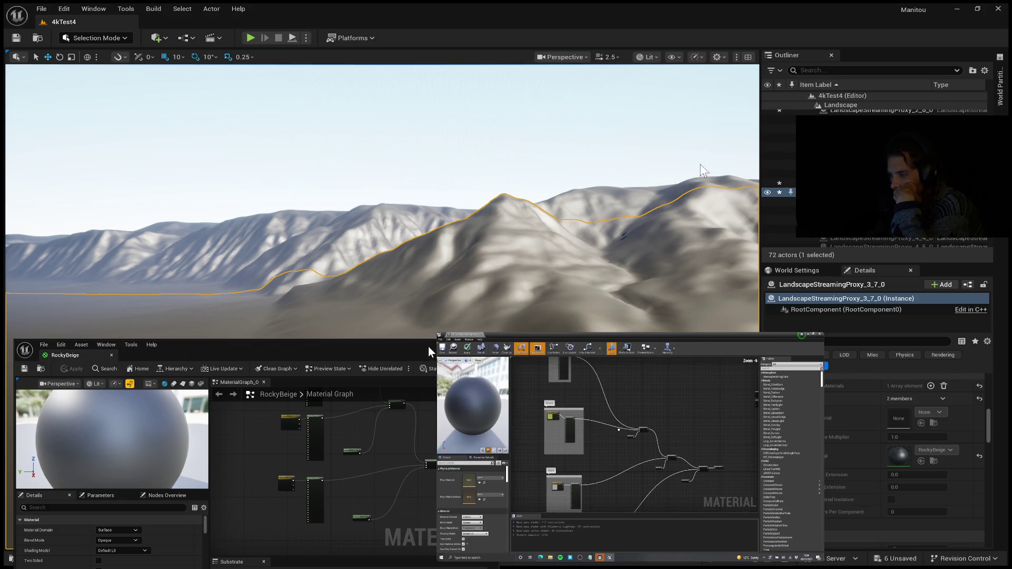
{"action": "left_click_drag", "start_coordinate": [738, 174], "coordinate": [770, 168]}
{"action": "mouse_move", "coordinate": [380, 305]}
{"action": "left_mouse_down"}
{"action": "mouse_move", "coordinate": [385, 290]}
{"action": "mouse_move", "coordinate": [385, 359]}
{"action": "mouse_move", "coordinate": [406, 364]}
{"action": "mouse_move", "coordinate": [603, 322]}
{"action": "left_mouse_up"}
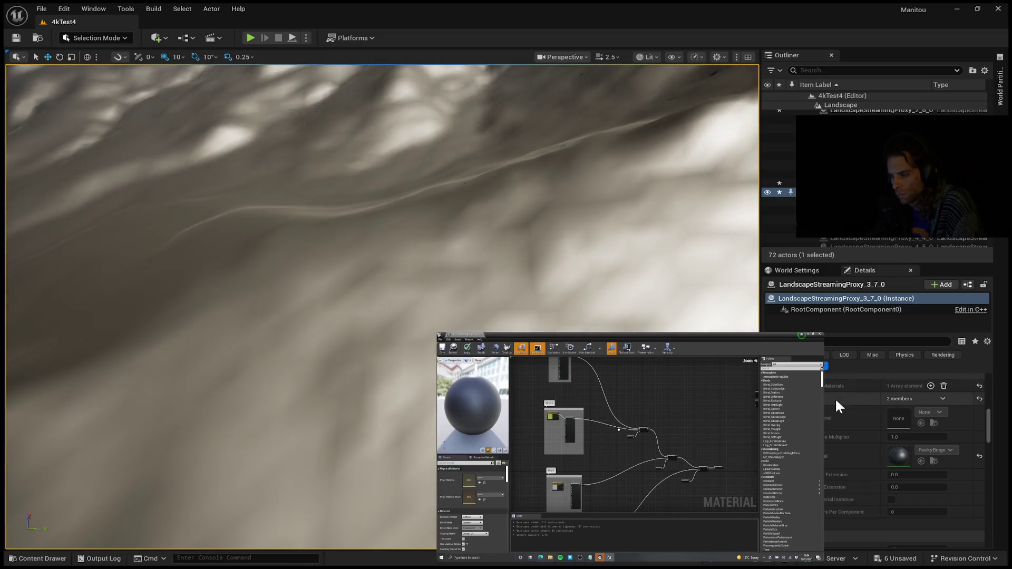
{"action": "scroll", "coordinate": [835, 397], "scroll_direction": "up", "scroll_amount": 5}
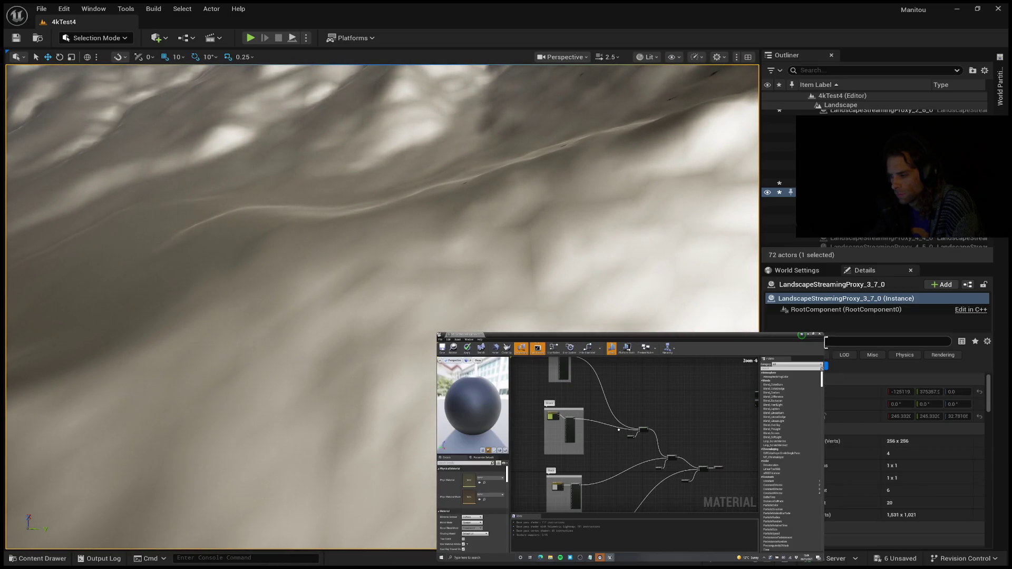
{"action": "scroll", "coordinate": [891, 159], "scroll_direction": "up", "scroll_amount": 5}
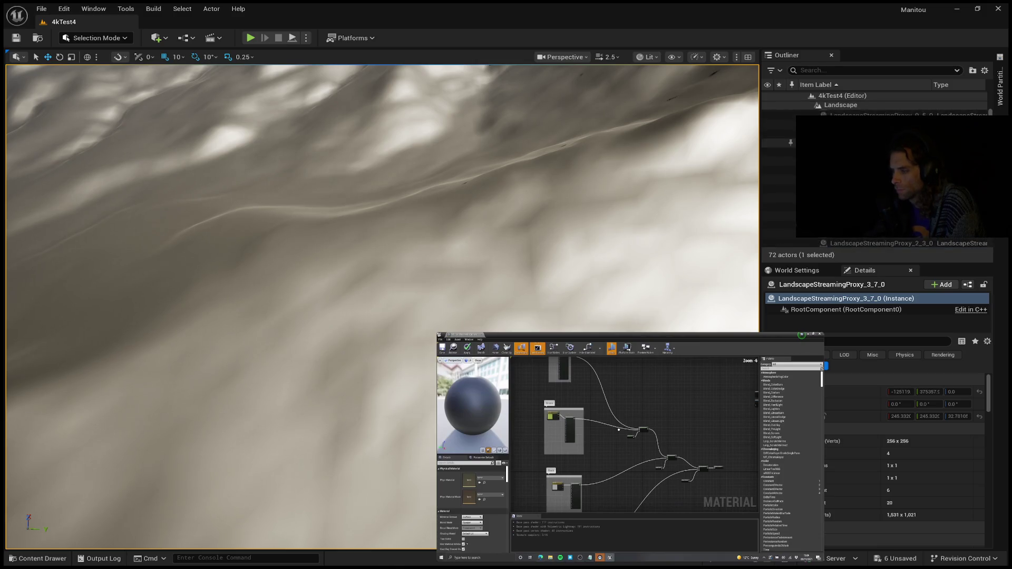
{"action": "left_click", "coordinate": [849, 123]}
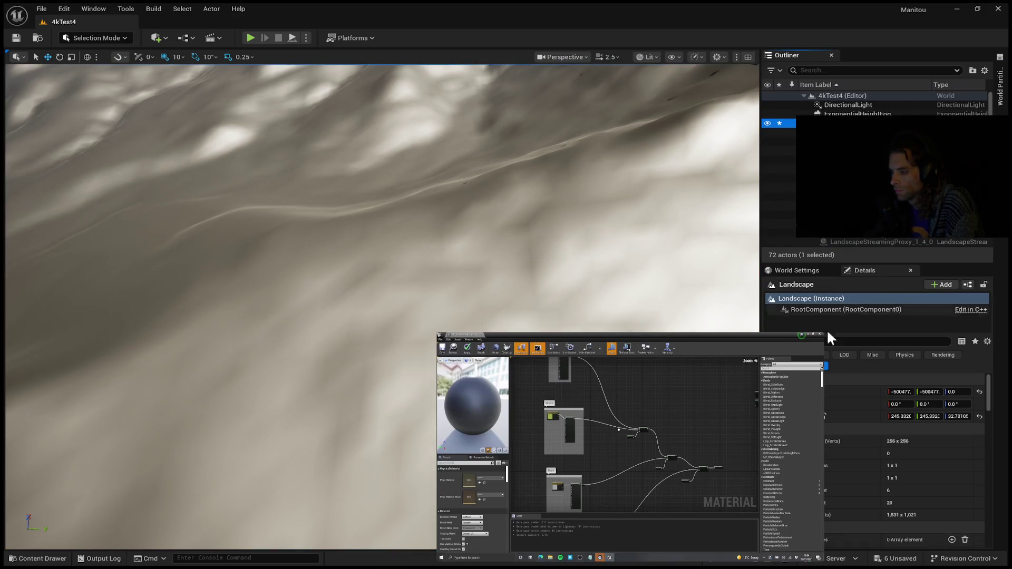
{"action": "scroll", "coordinate": [856, 401], "scroll_direction": "down", "scroll_amount": 5}
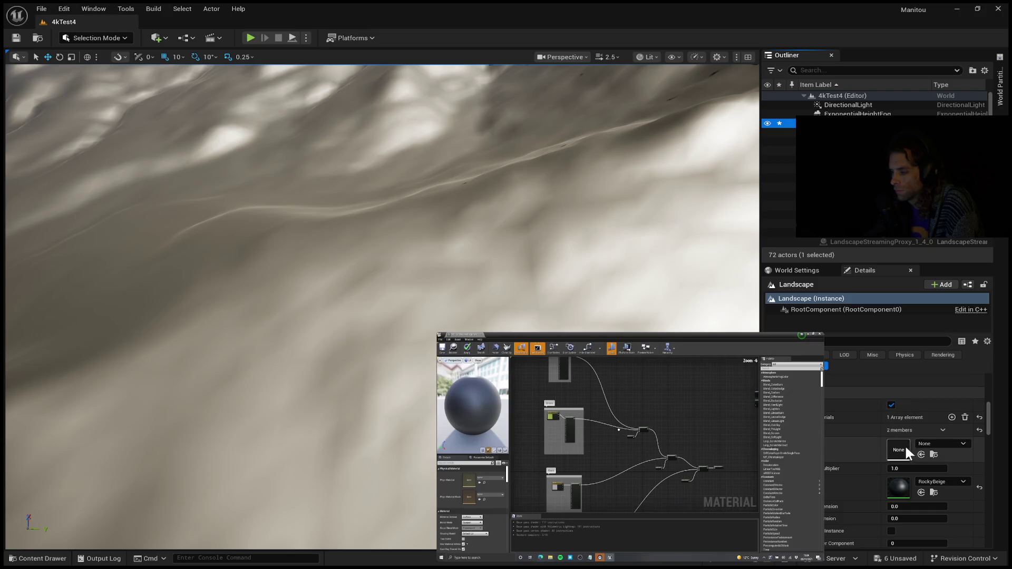
{"action": "scroll", "coordinate": [944, 480], "scroll_direction": "down", "scroll_amount": 1}
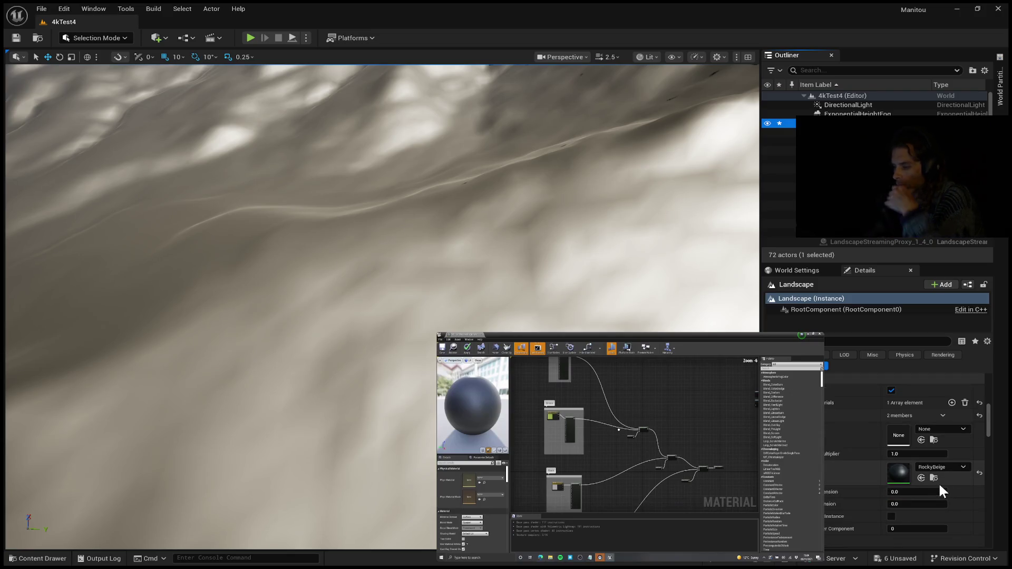
{"action": "scroll", "coordinate": [924, 478], "scroll_direction": "down", "scroll_amount": 1}
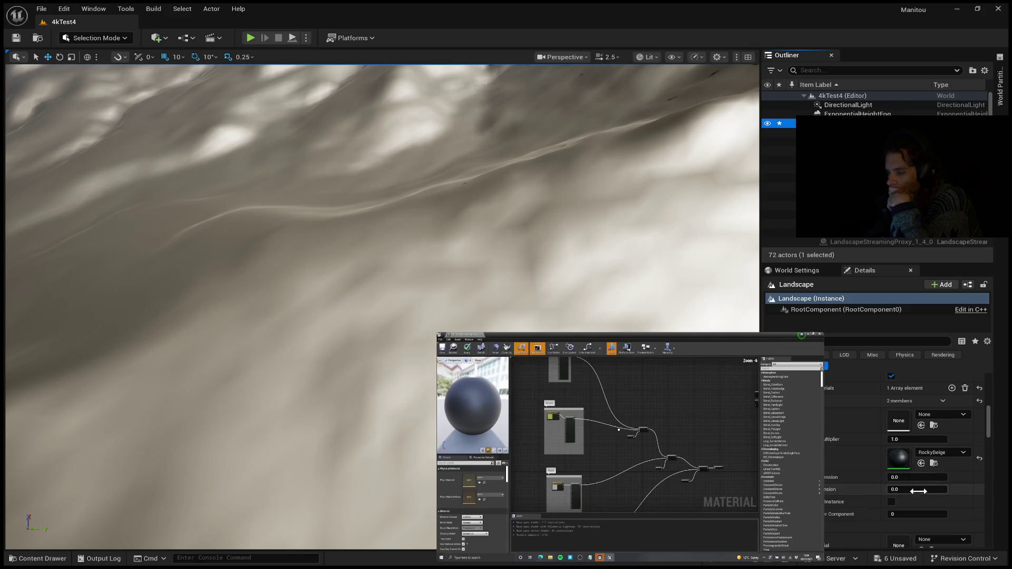
{"action": "scroll", "coordinate": [903, 494], "scroll_direction": "down", "scroll_amount": 1}
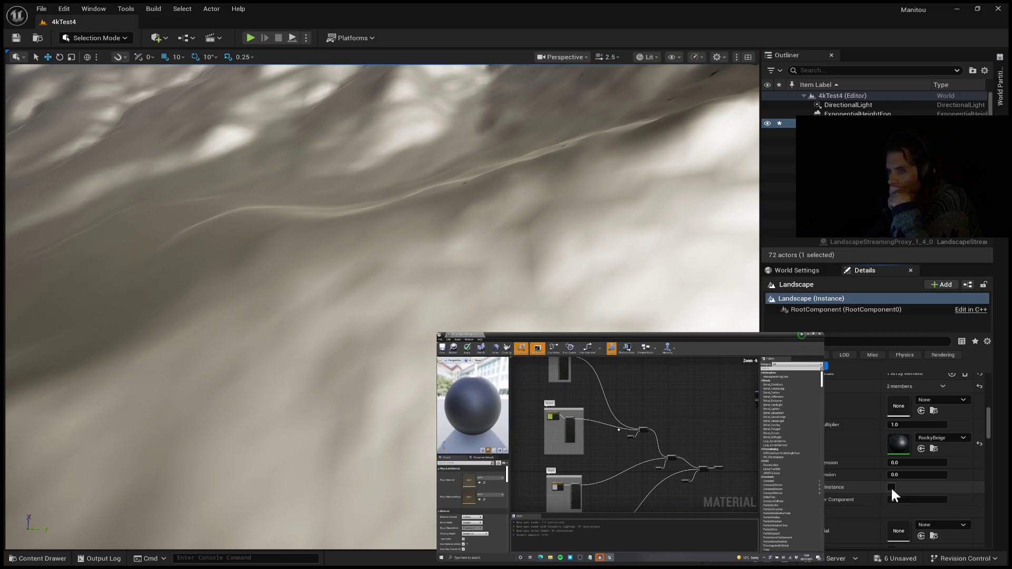
{"action": "scroll", "coordinate": [891, 487], "scroll_direction": "down", "scroll_amount": 2}
{"action": "scroll", "coordinate": [890, 486], "scroll_direction": "down", "scroll_amount": 5}
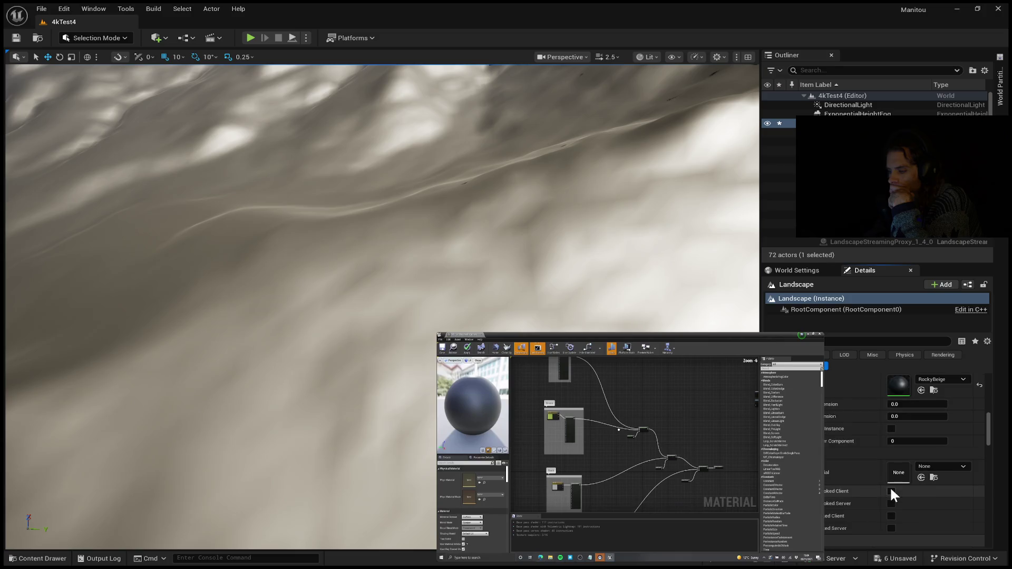
{"action": "scroll", "coordinate": [890, 486], "scroll_direction": "down", "scroll_amount": 3}
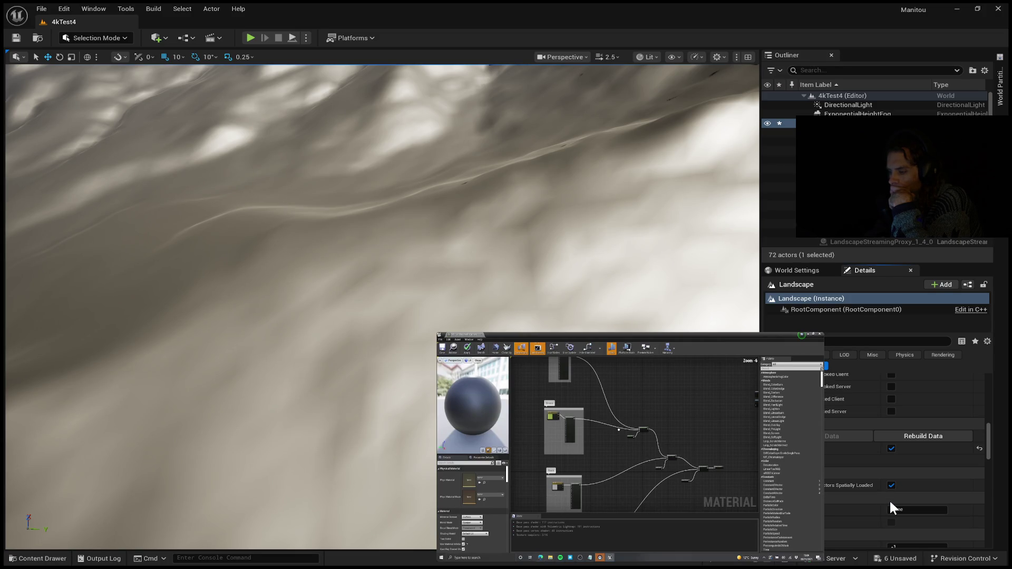
{"action": "scroll", "coordinate": [884, 478], "scroll_direction": "down", "scroll_amount": 2}
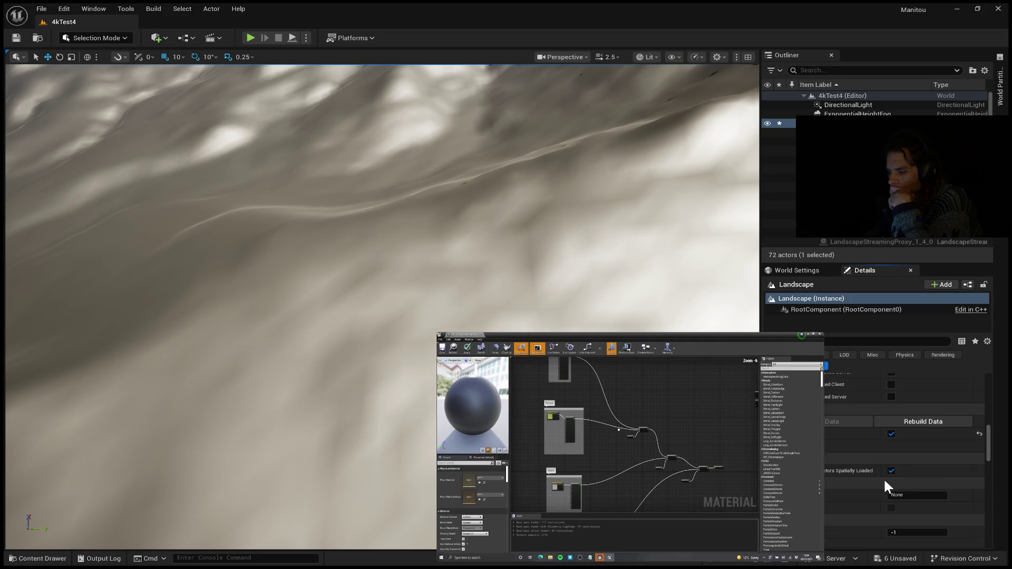
{"action": "scroll", "coordinate": [884, 478], "scroll_direction": "down", "scroll_amount": 3}
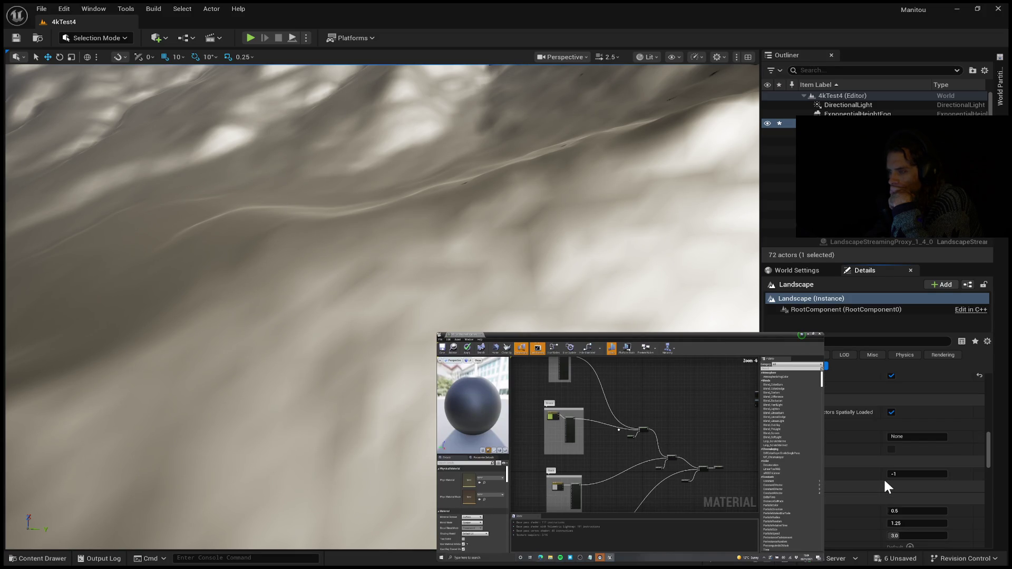
{"action": "scroll", "coordinate": [884, 478], "scroll_direction": "down", "scroll_amount": 3}
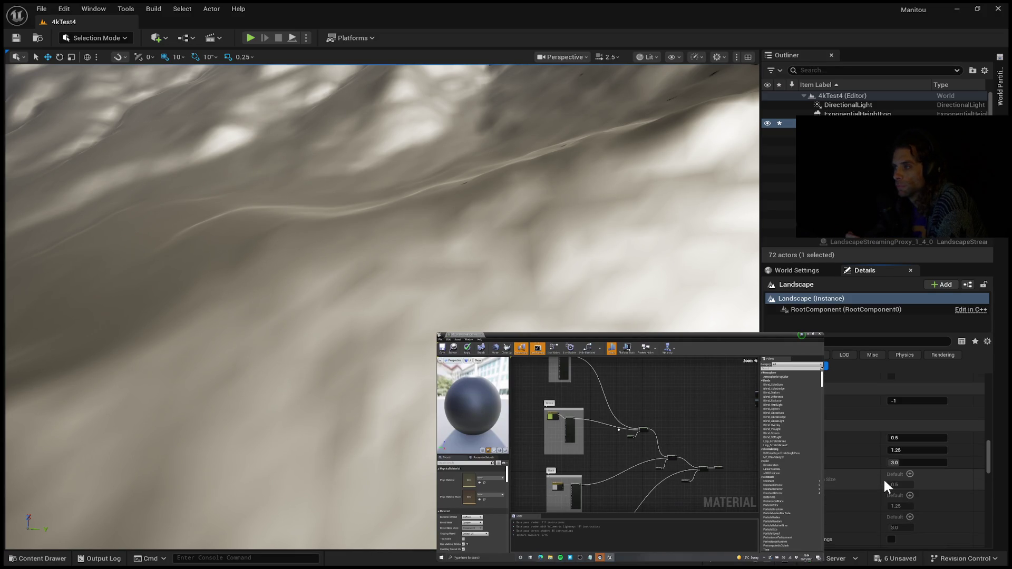
{"action": "scroll", "coordinate": [884, 478], "scroll_direction": "down", "scroll_amount": 1}
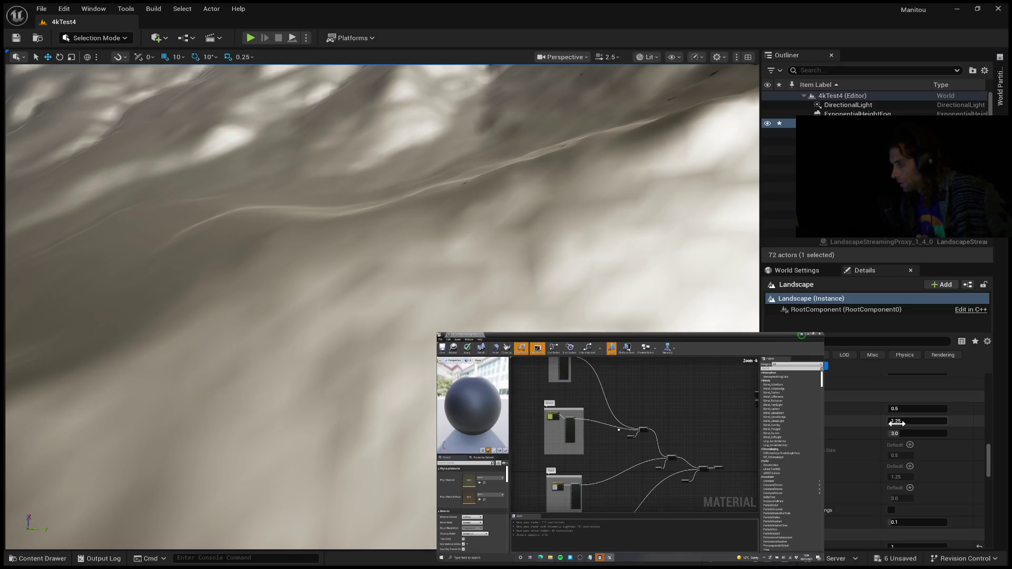
Step: Resume the tutorial video and open the RockyBeige material in the Material Editor
{"action": "left_click", "coordinate": [630, 447]}
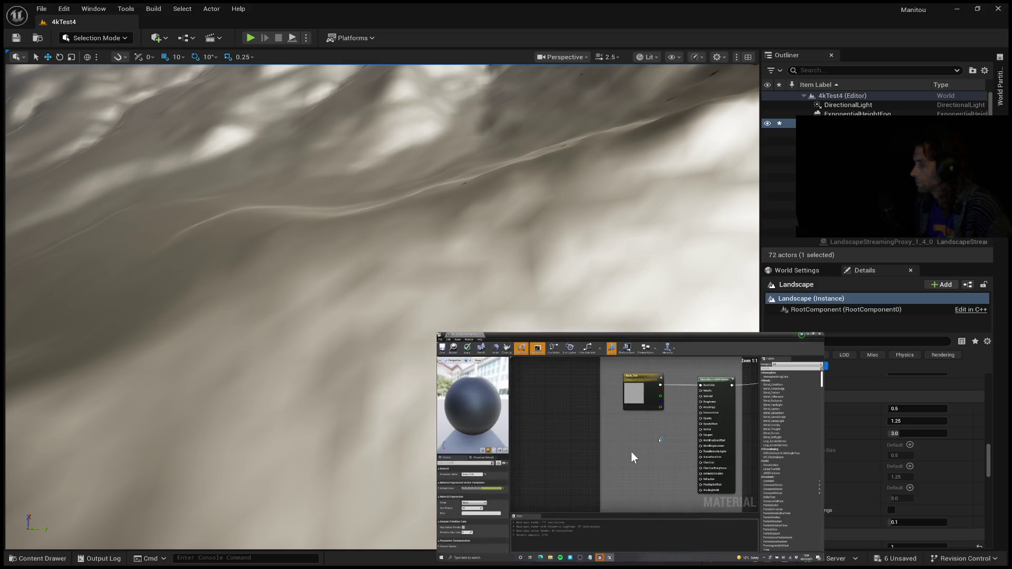
{"action": "mouse_move", "coordinate": [631, 453]}
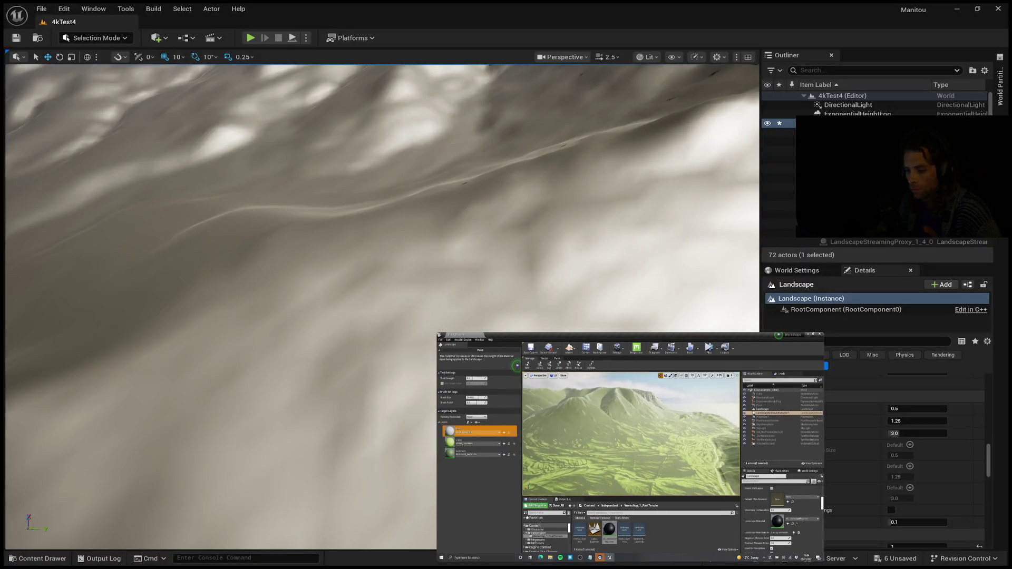
{"action": "left_click", "coordinate": [37, 558]}
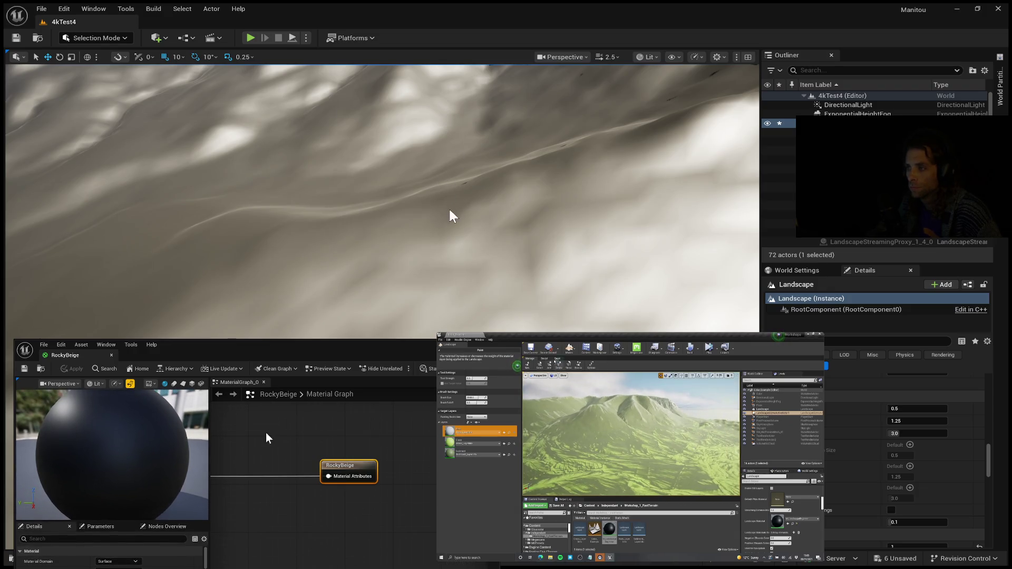
{"action": "mouse_move", "coordinate": [473, 405]}
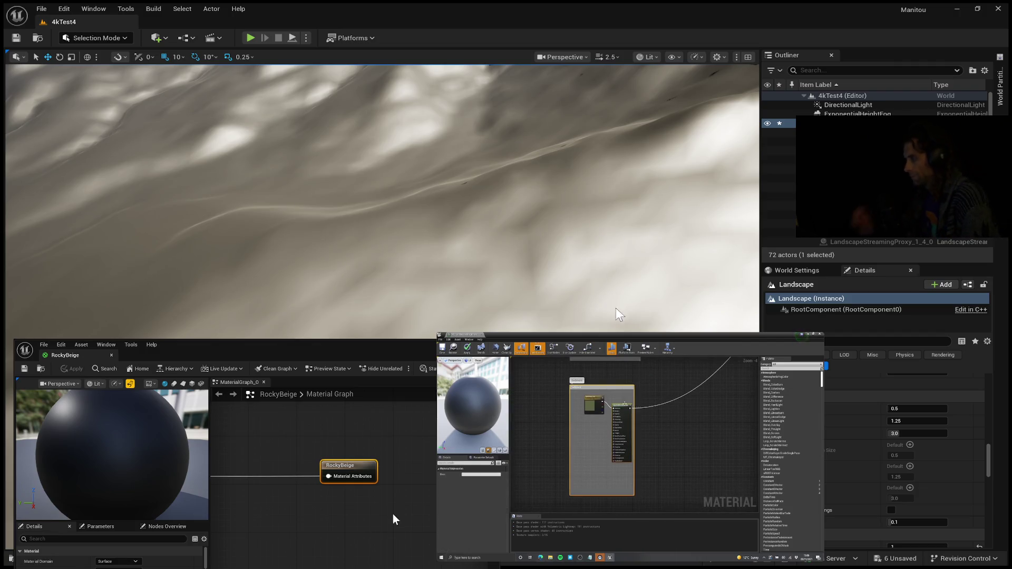
{"action": "mouse_move", "coordinate": [451, 496]}
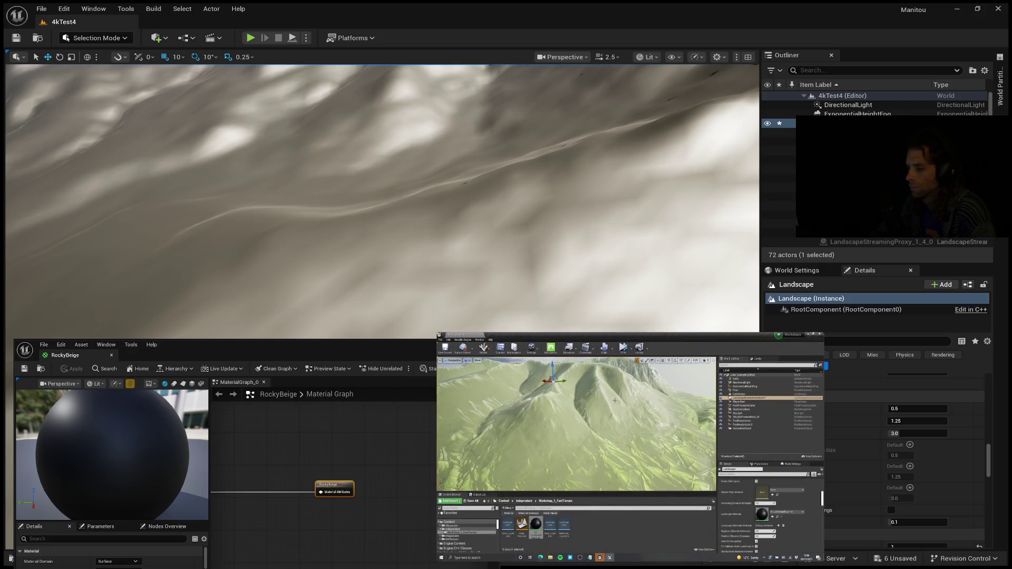
Step: Zoom out and pan the RockyBeige graph to frame its texture and blend nodes
{"action": "scroll", "coordinate": [374, 524], "scroll_direction": "down", "scroll_amount": 6}
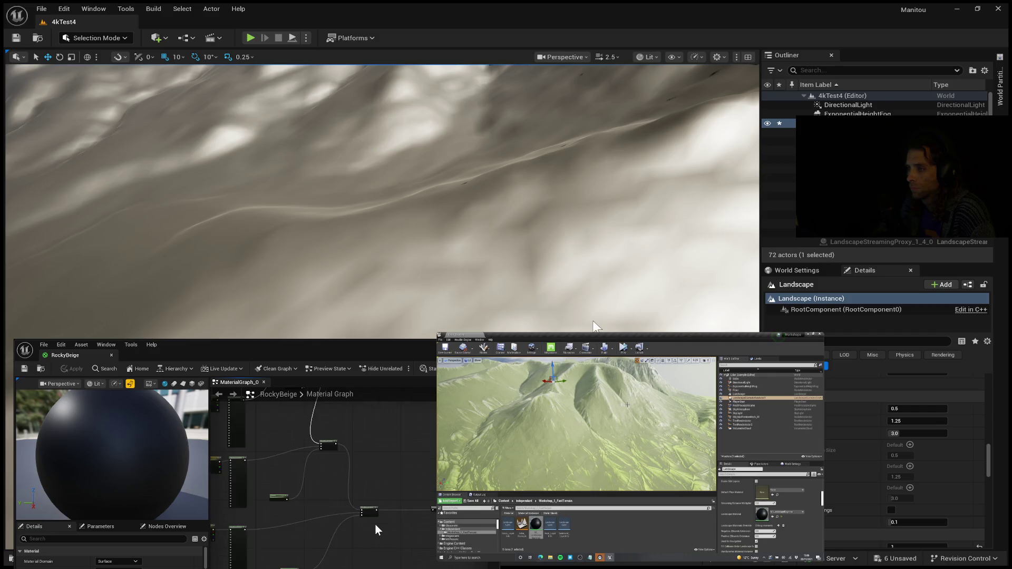
{"action": "left_click_drag", "start_coordinate": [374, 524], "coordinate": [338, 520]}
{"action": "scroll", "coordinate": [337, 519], "scroll_direction": "up", "scroll_amount": 1}
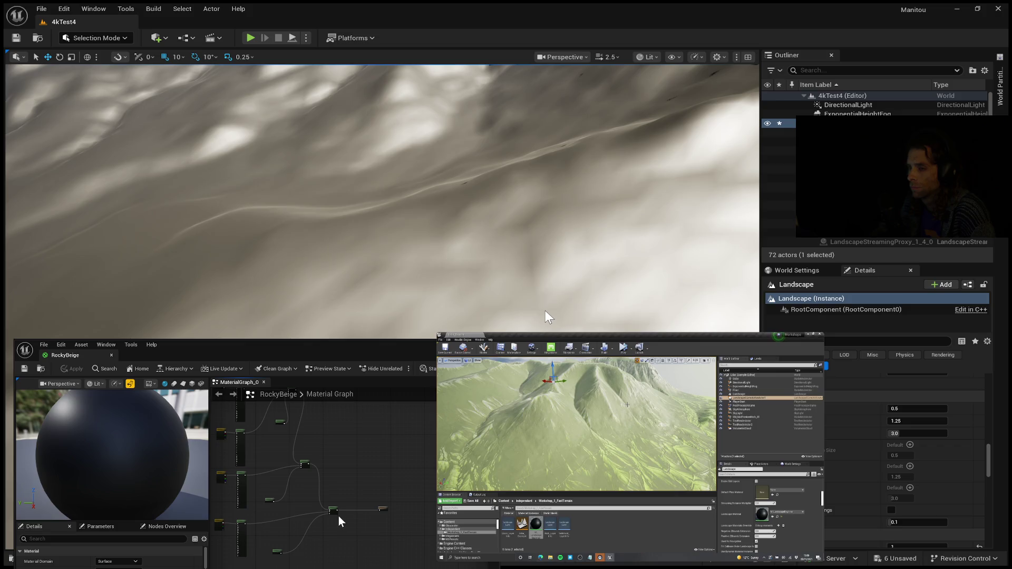
{"action": "mouse_move", "coordinate": [580, 412]}
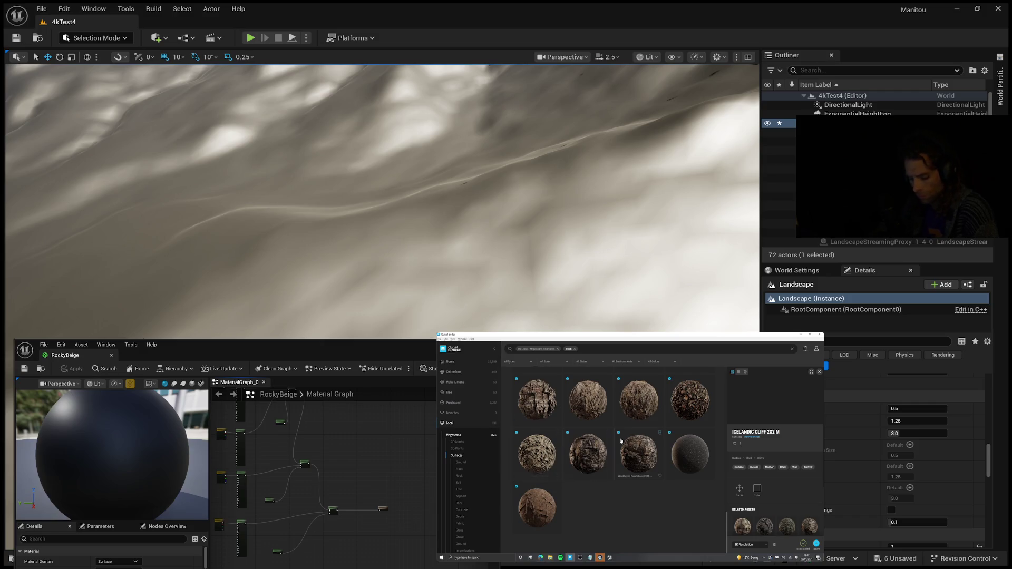
{"action": "scroll", "coordinate": [646, 430], "scroll_direction": "up", "scroll_amount": 1}
{"action": "scroll", "coordinate": [646, 430], "scroll_direction": "down", "scroll_amount": 2}
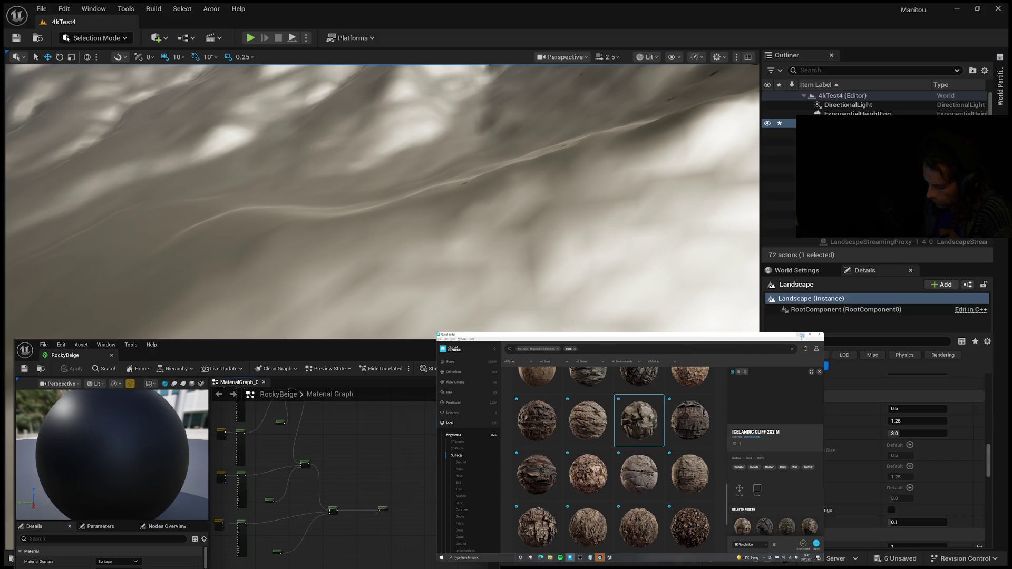
{"action": "left_click", "coordinate": [802, 336]}
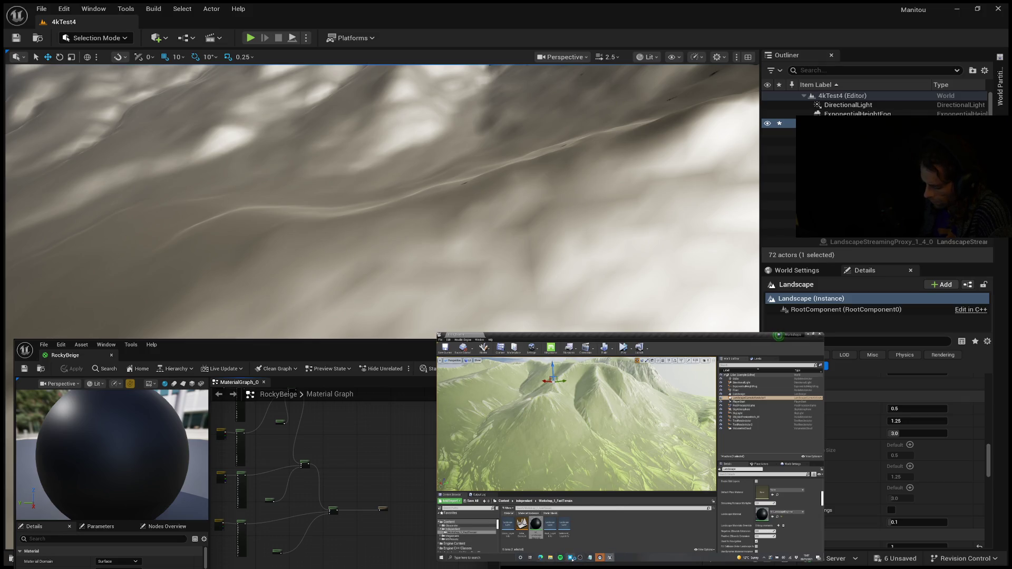
{"action": "mouse_move", "coordinate": [549, 553]}
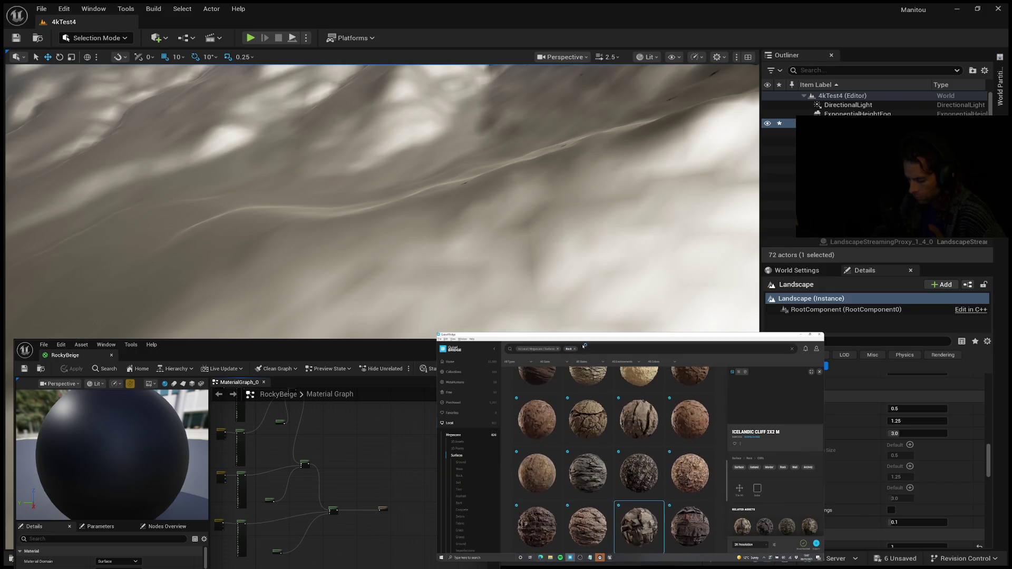
{"action": "left_click", "coordinate": [454, 424]}
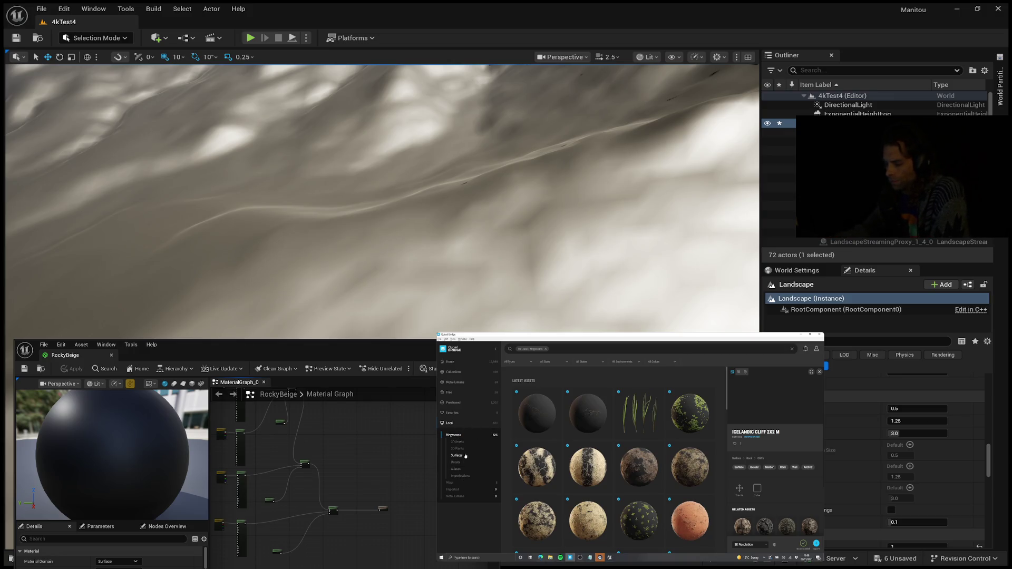
{"action": "left_click", "coordinate": [456, 455]}
{"action": "left_click", "coordinate": [565, 349]}
{"action": "type", "text": "grass"}
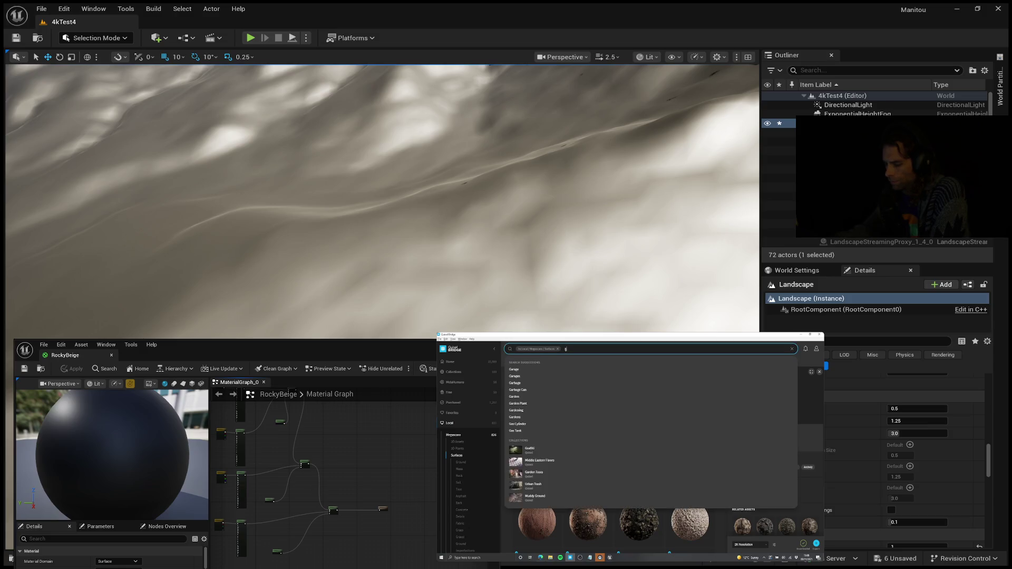
{"action": "key", "text": "Return"}
{"action": "scroll", "coordinate": [634, 461], "scroll_direction": "down", "scroll_amount": 1}
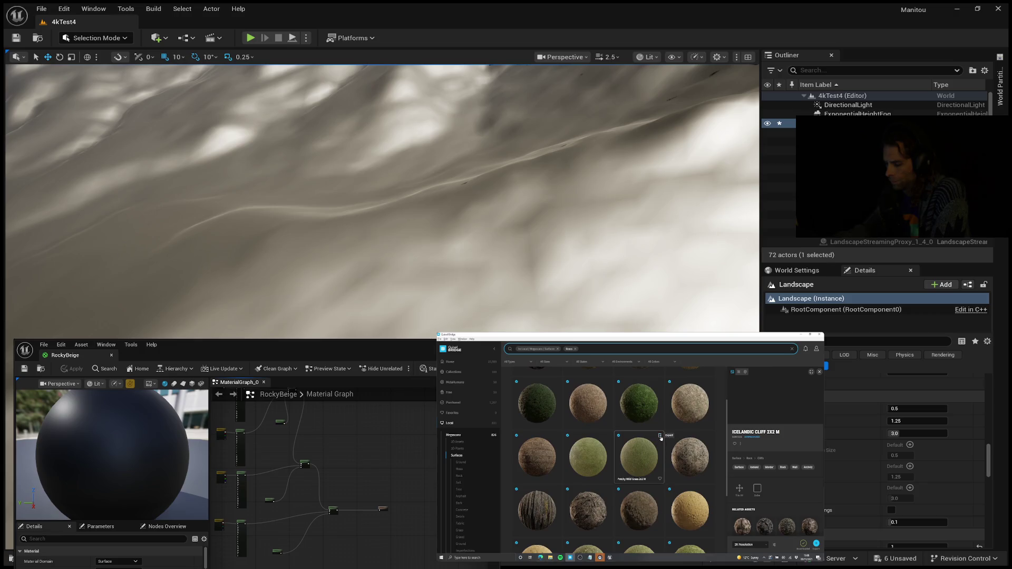
{"action": "left_click", "coordinate": [660, 437]}
{"action": "scroll", "coordinate": [580, 510], "scroll_direction": "down", "scroll_amount": 2}
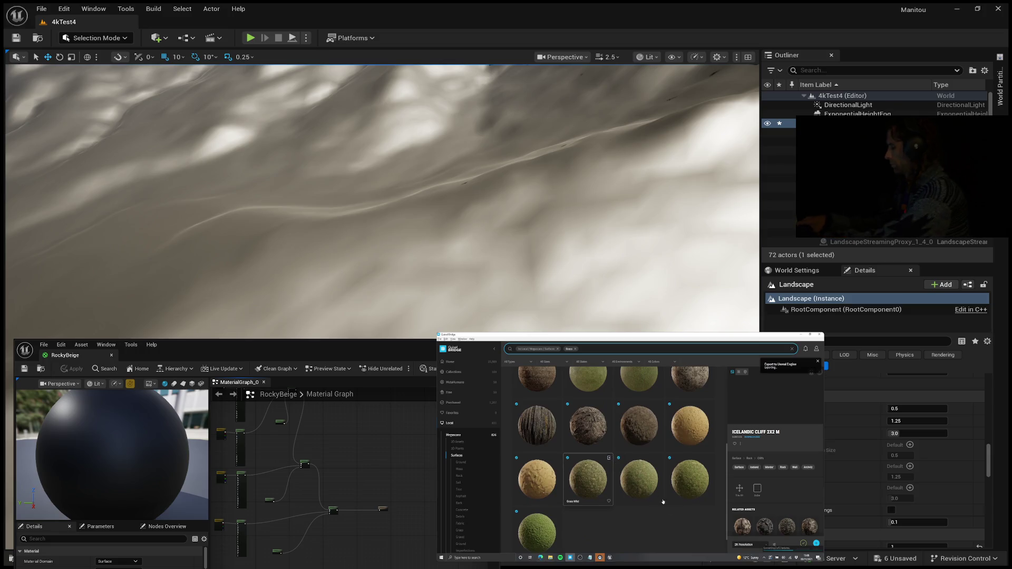
{"action": "scroll", "coordinate": [580, 454], "scroll_direction": "up", "scroll_amount": 5}
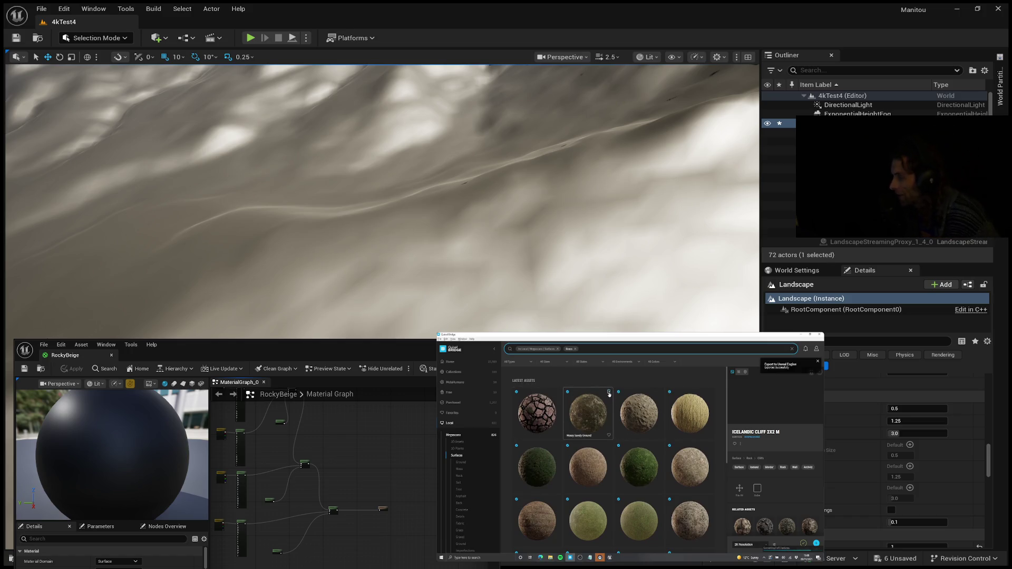
{"action": "left_click", "coordinate": [610, 394]}
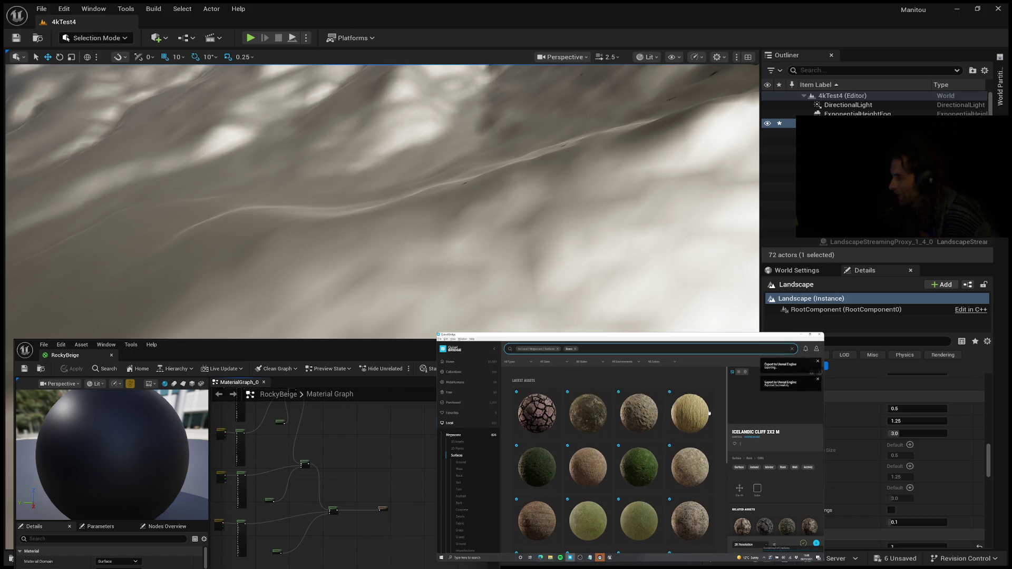
{"action": "left_click", "coordinate": [465, 476]}
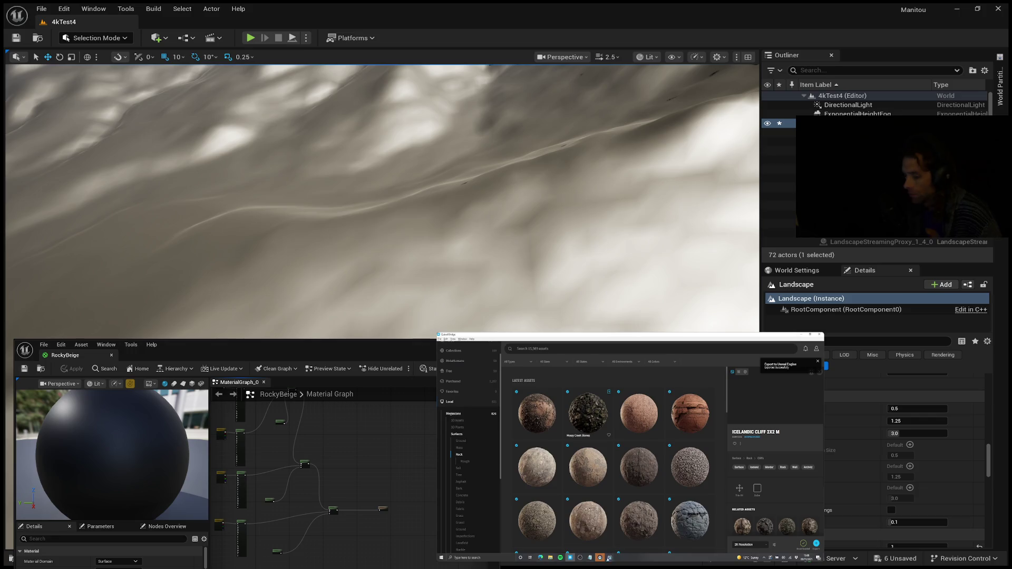
{"action": "left_click", "coordinate": [610, 558]}
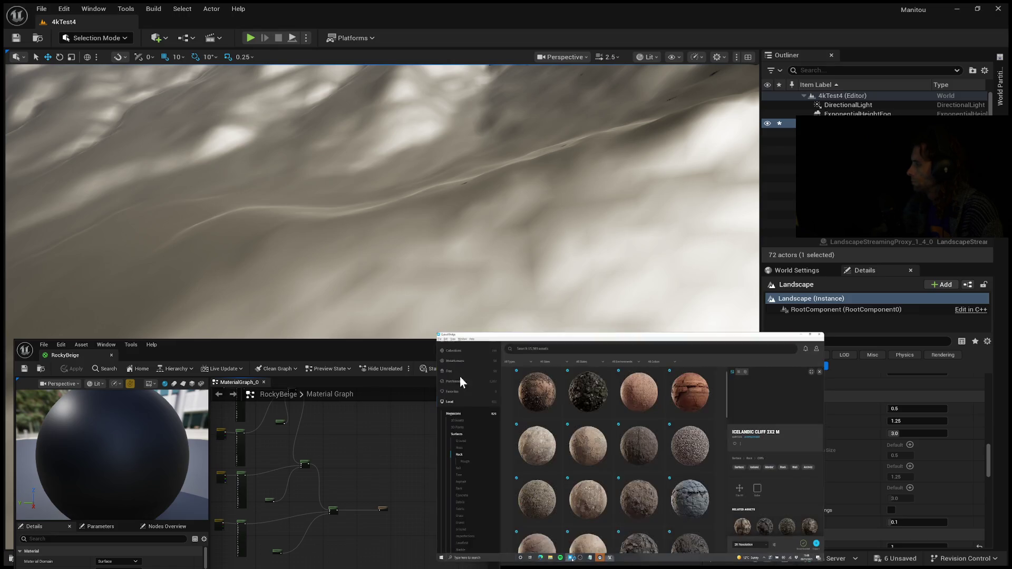
{"action": "mouse_move", "coordinate": [439, 336]}
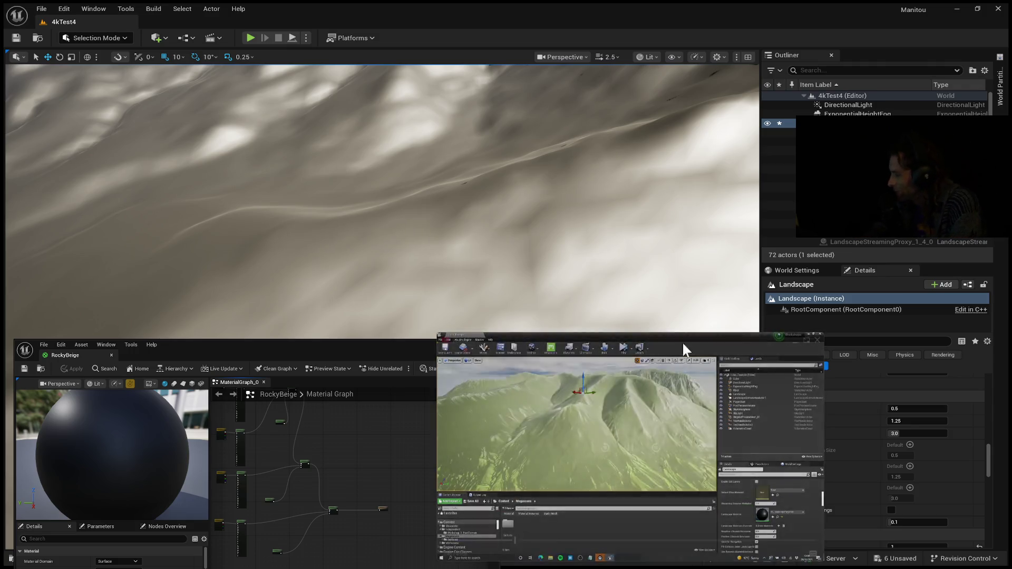
{"action": "left_click", "coordinate": [627, 451]}
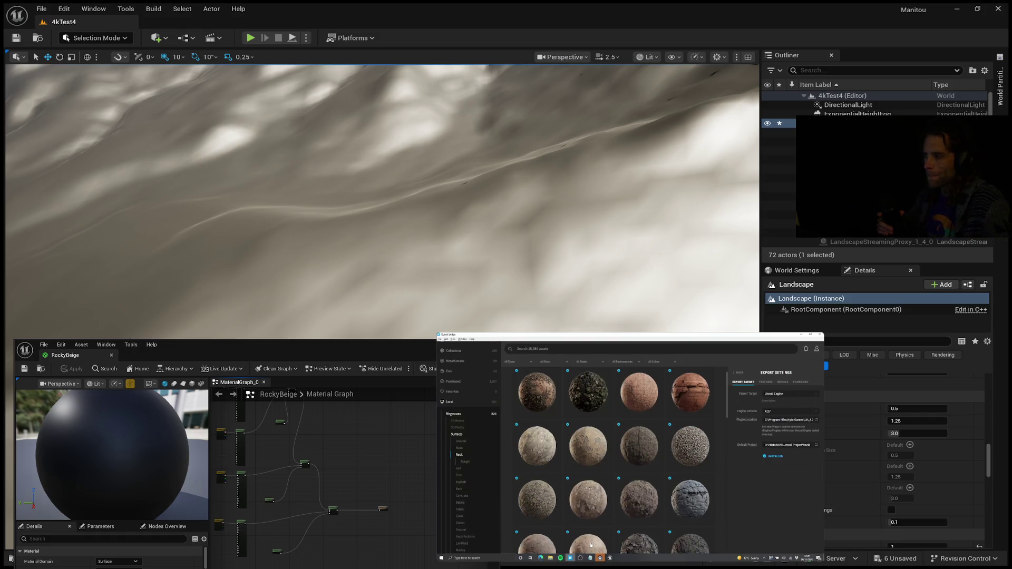
{"action": "mouse_move", "coordinate": [634, 384]}
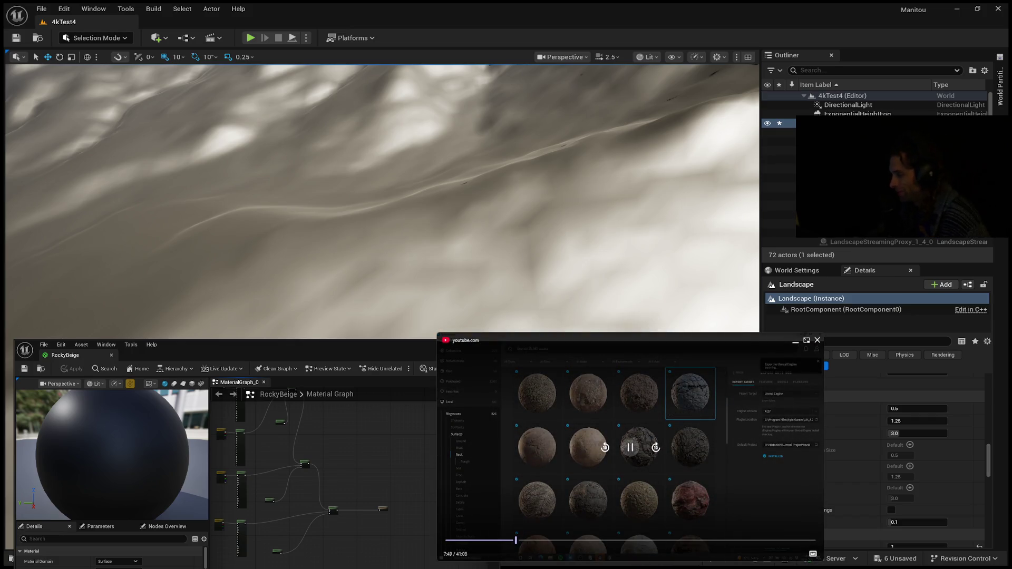
{"action": "left_click", "coordinate": [629, 450]}
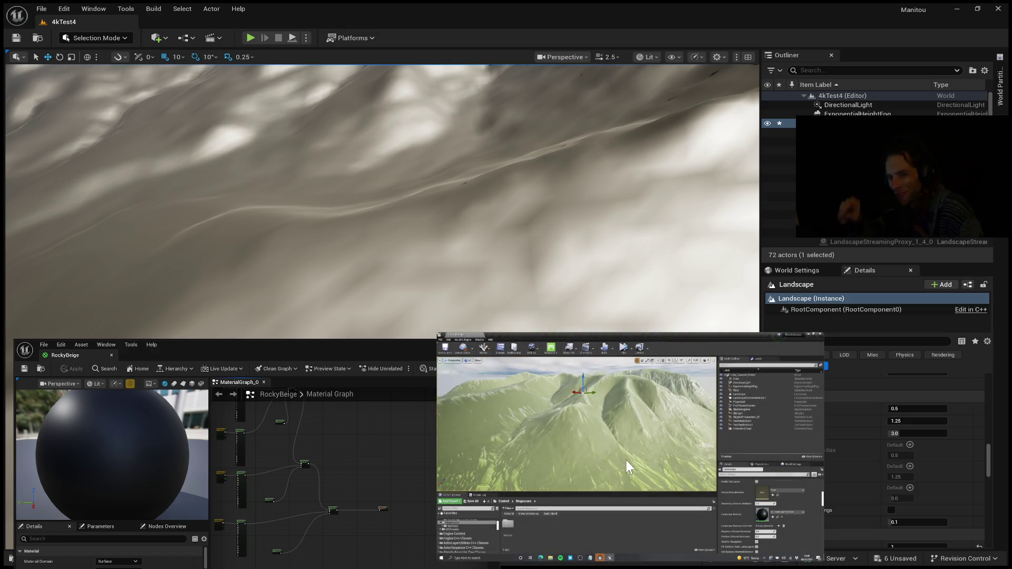
{"action": "mouse_move", "coordinate": [598, 452]}
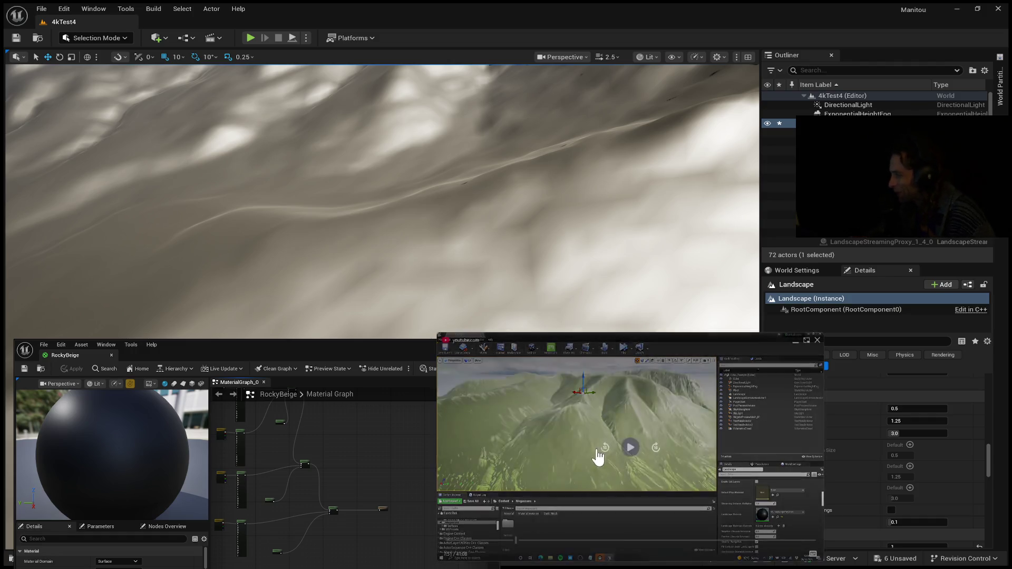
{"action": "left_click", "coordinate": [631, 448]}
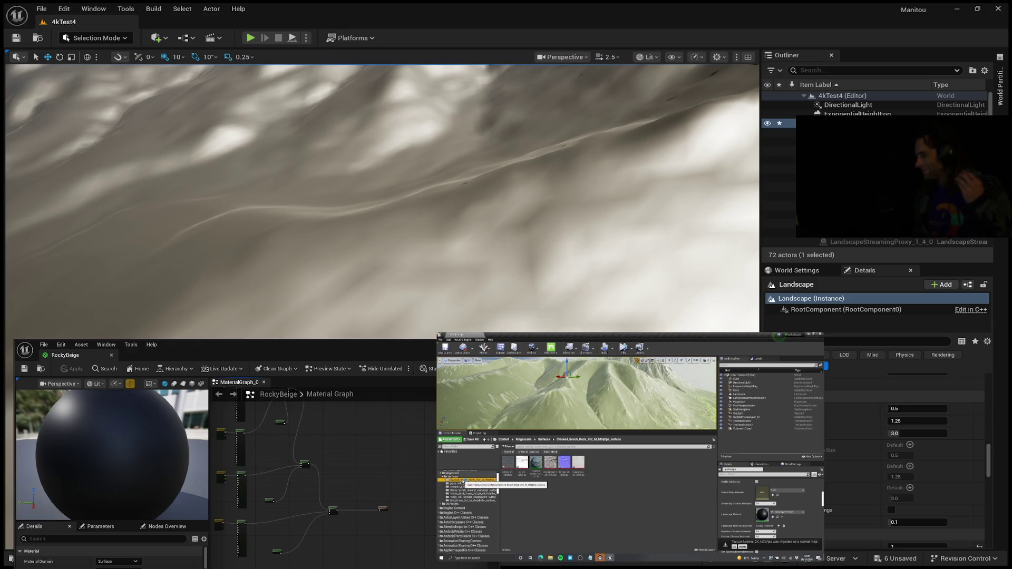
Step: Pan the RockyBeige material graph toward its nodes and zoom in on them
{"action": "mouse_move", "coordinate": [685, 408]}
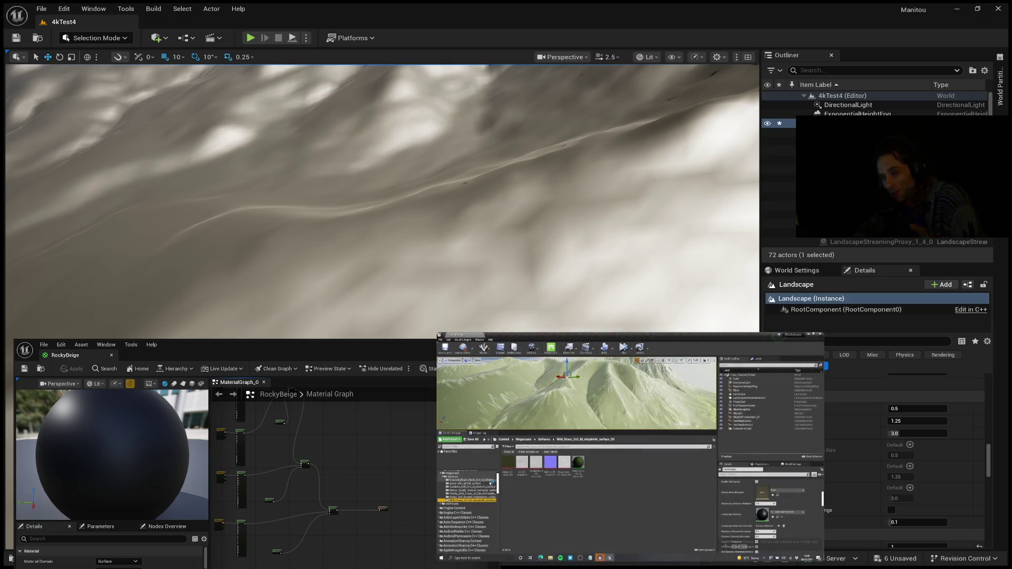
{"action": "left_click_drag", "start_coordinate": [370, 466], "coordinate": [412, 502]}
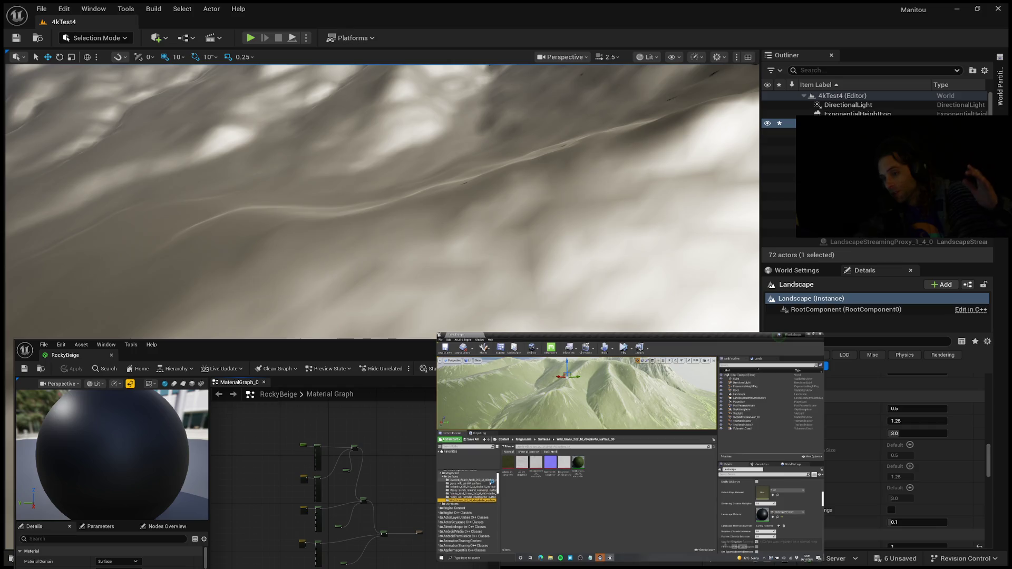
{"action": "left_click_drag", "start_coordinate": [384, 543], "coordinate": [378, 543]}
{"action": "scroll", "coordinate": [379, 543], "scroll_direction": "up", "scroll_amount": 2}
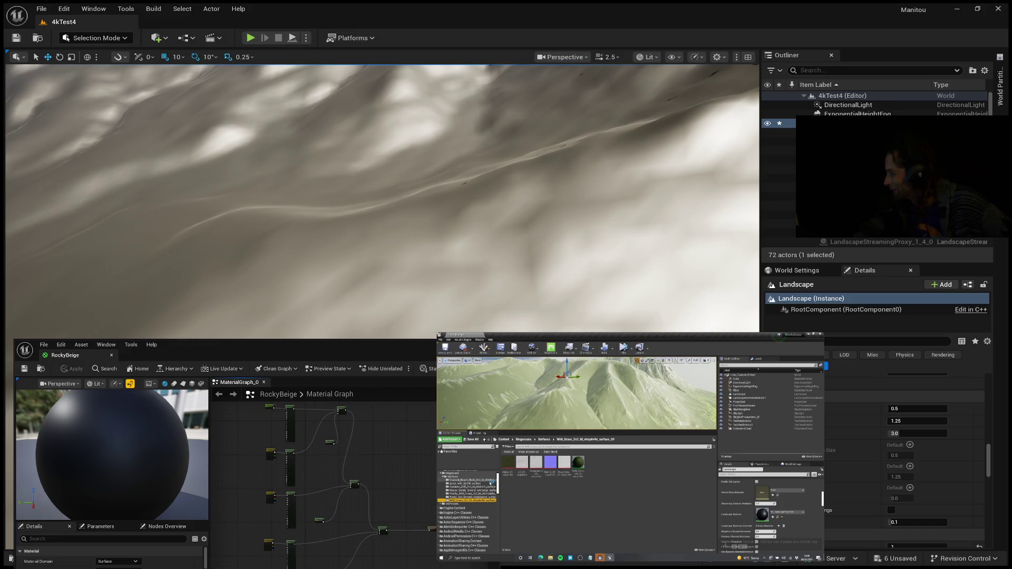
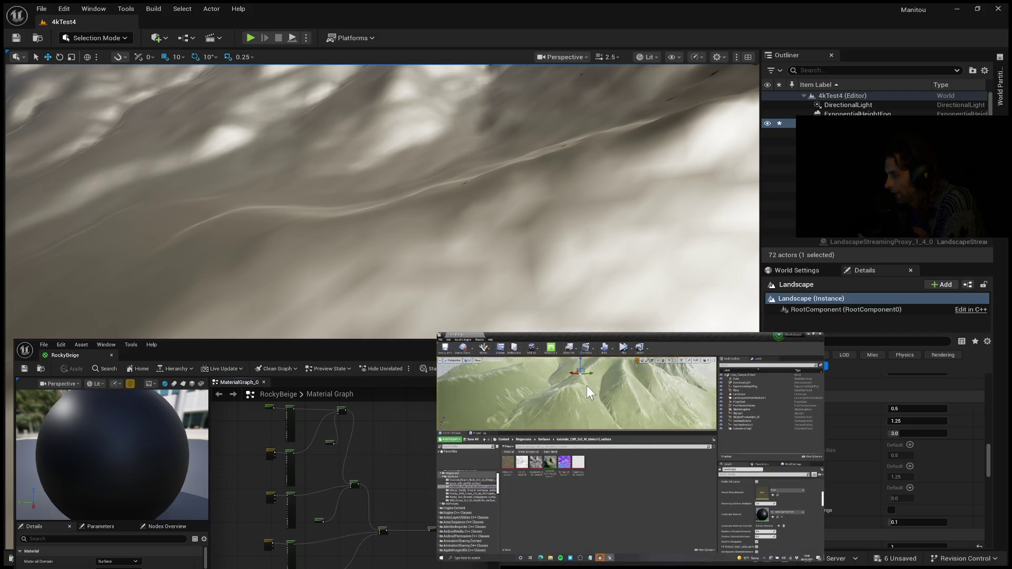
Step: Shrink the RockyBeige Material Editor so the enlarged YouTube picture-in-picture landscape fits beside it
{"action": "mouse_move", "coordinate": [582, 387]}
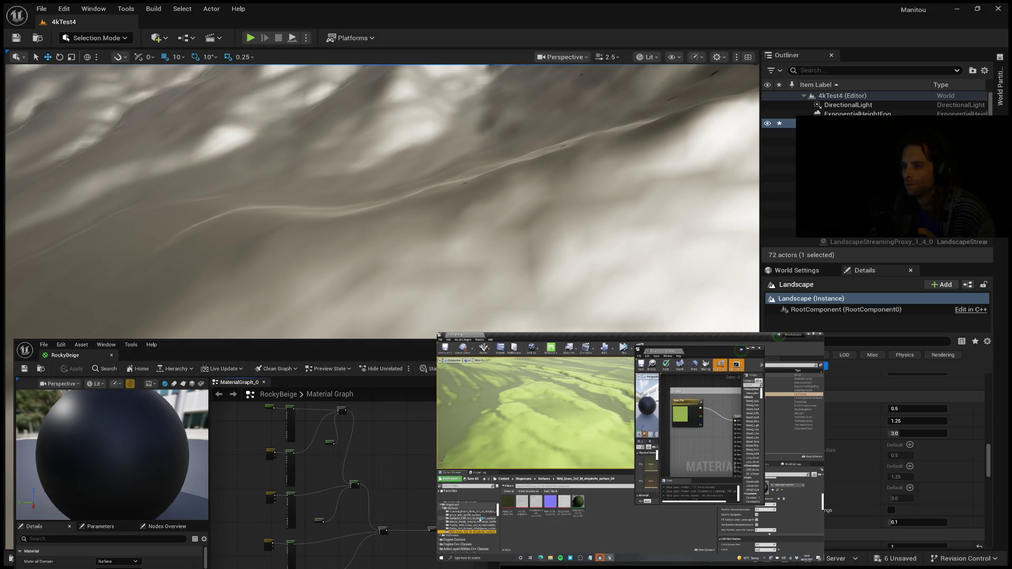
{"action": "mouse_move", "coordinate": [561, 375]}
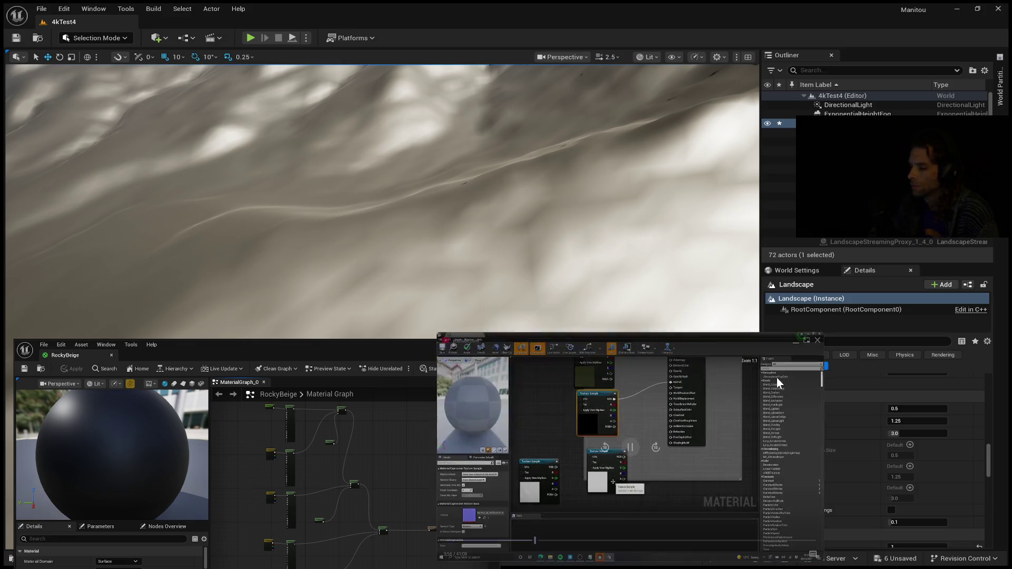
{"action": "mouse_move", "coordinate": [767, 476]}
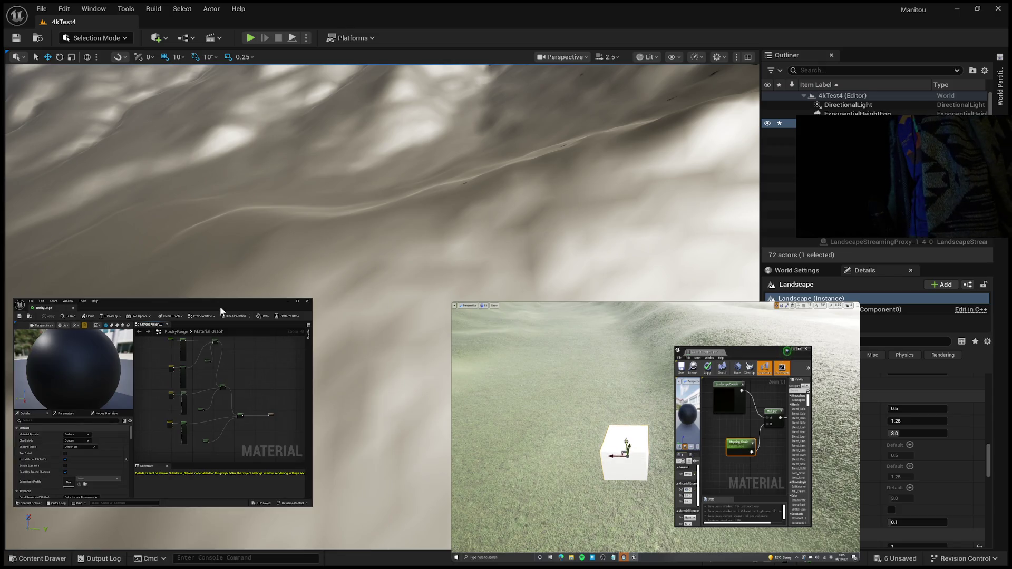
Step: Orbit the viewport camera to view the grey 4kTest4 terrain from another angle
{"action": "mouse_move", "coordinate": [413, 271]}
{"action": "left_mouse_down"}
{"action": "mouse_move", "coordinate": [378, 313]}
{"action": "mouse_move", "coordinate": [375, 333]}
{"action": "mouse_move", "coordinate": [390, 327]}
{"action": "left_mouse_up"}
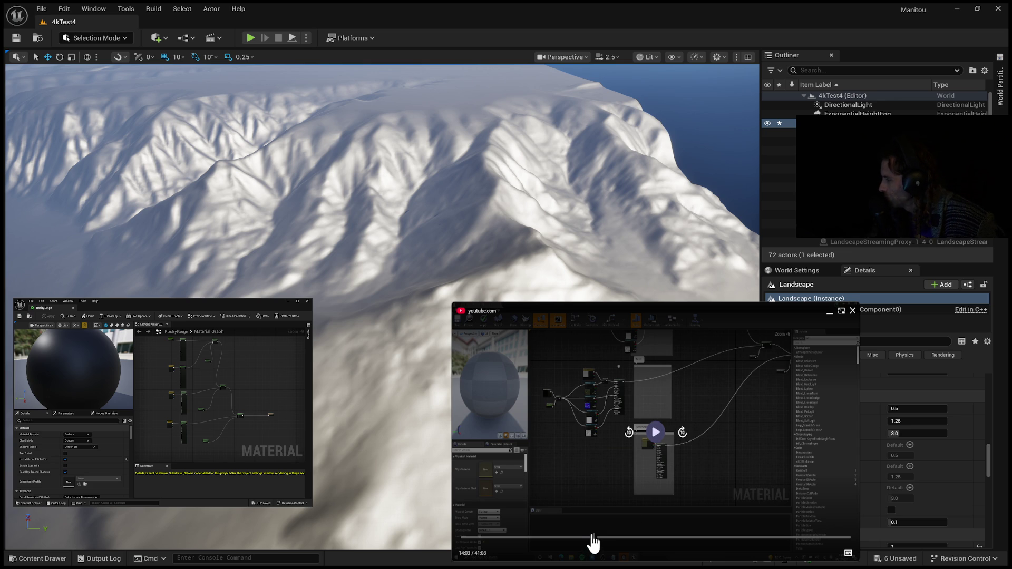
Step: Skip the tutorial back thirty seconds to 13:33 and play it from there
{"action": "left_click", "coordinate": [629, 433]}
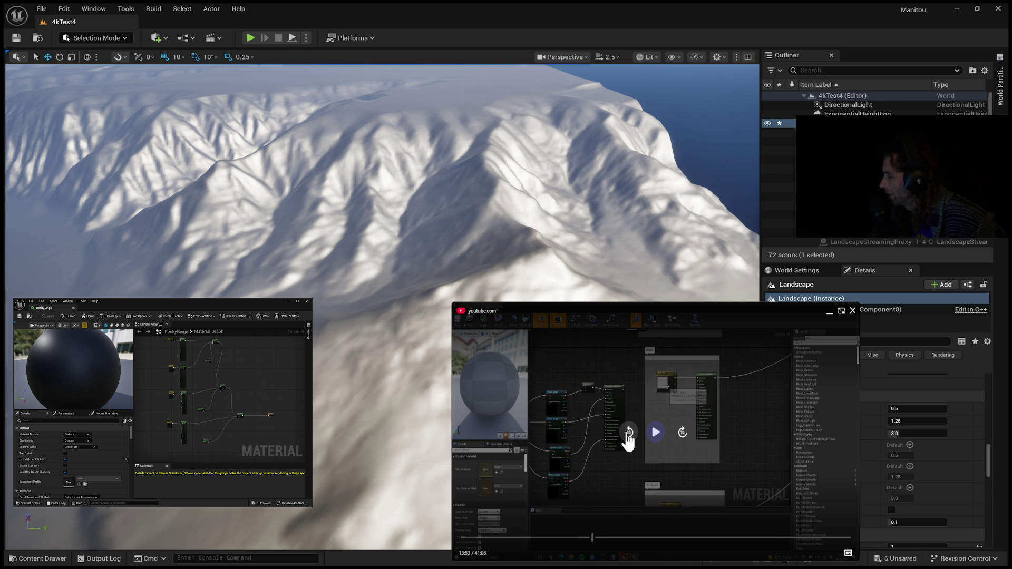
{"action": "double_click", "coordinate": [629, 433]}
{"action": "left_click", "coordinate": [655, 433]}
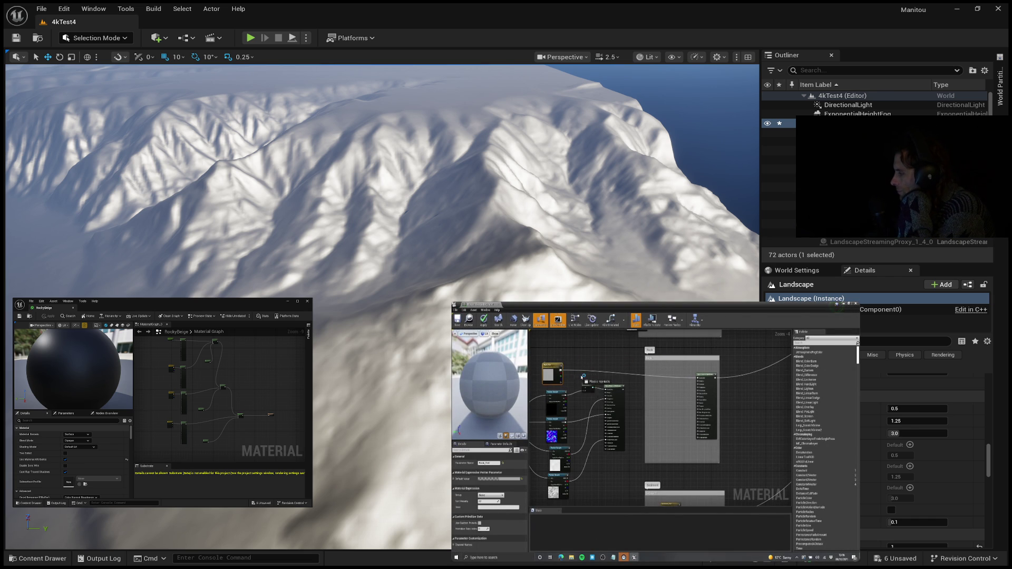
{"action": "mouse_move", "coordinate": [837, 466]}
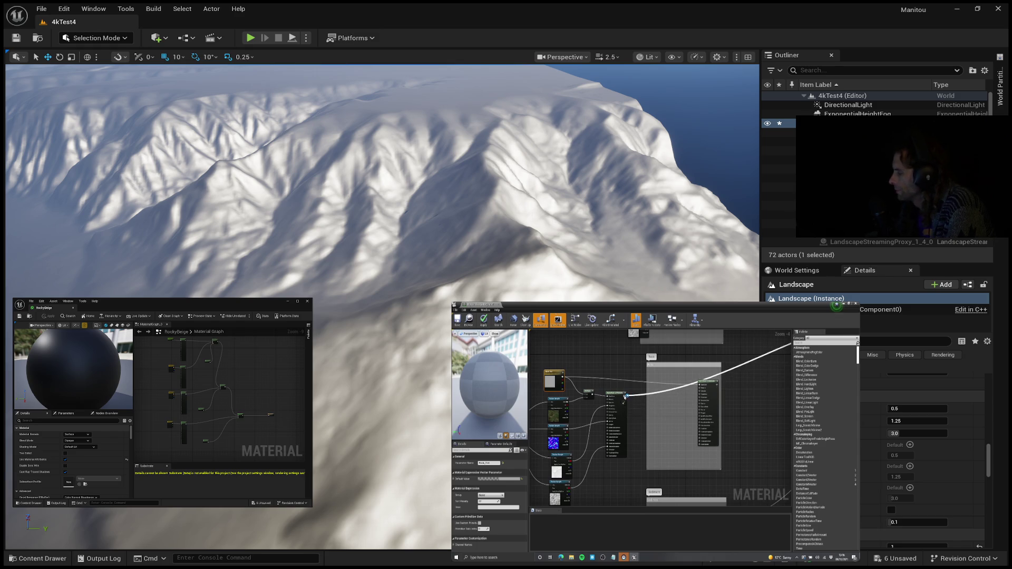
{"action": "mouse_move", "coordinate": [770, 543]}
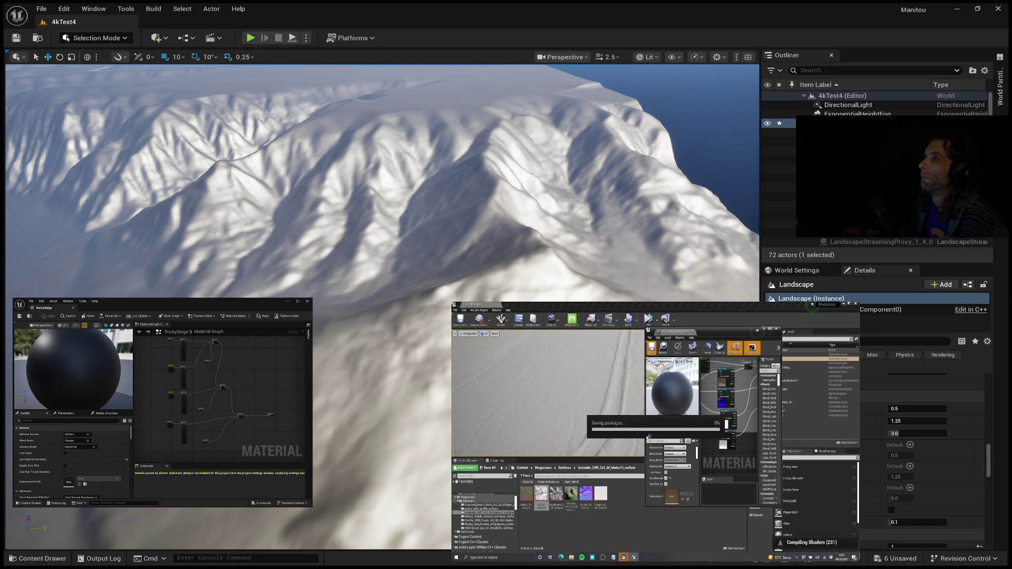
Step: Enlarge the picture-in-picture tutorial window over the Unreal editor to read its material editor
{"action": "mouse_move", "coordinate": [728, 359]}
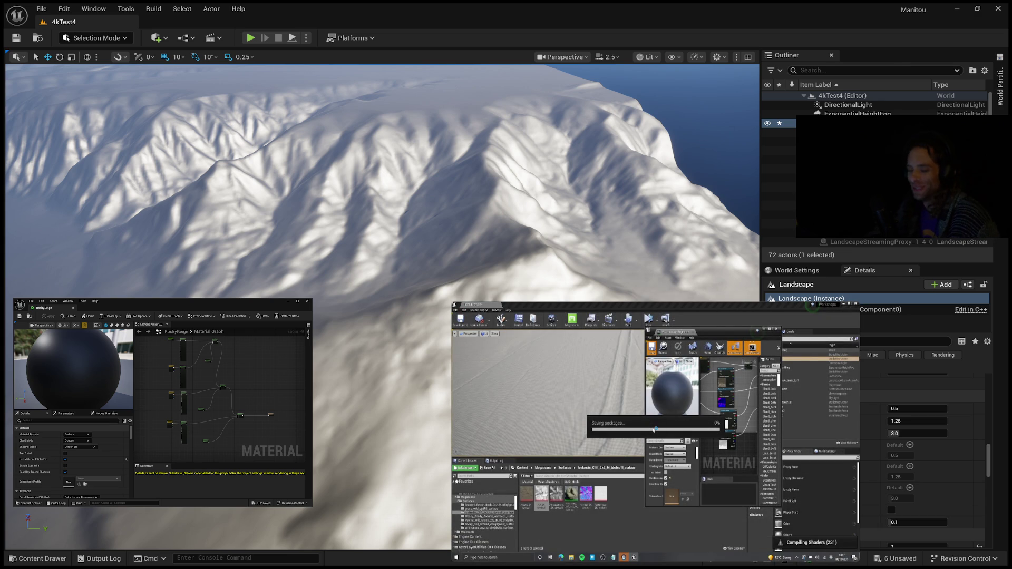
{"action": "mouse_move", "coordinate": [784, 413]}
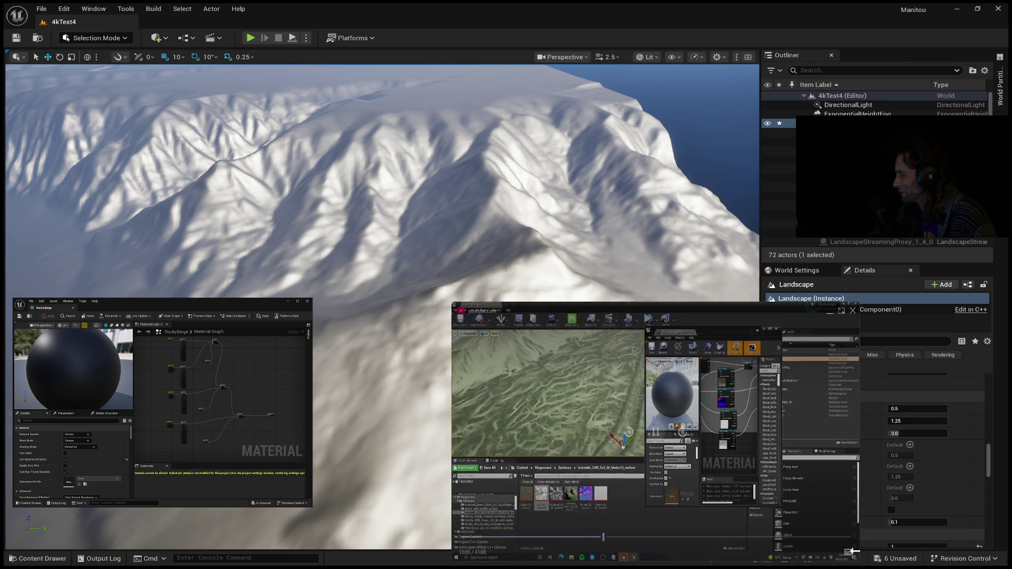
{"action": "mouse_move", "coordinate": [654, 422]}
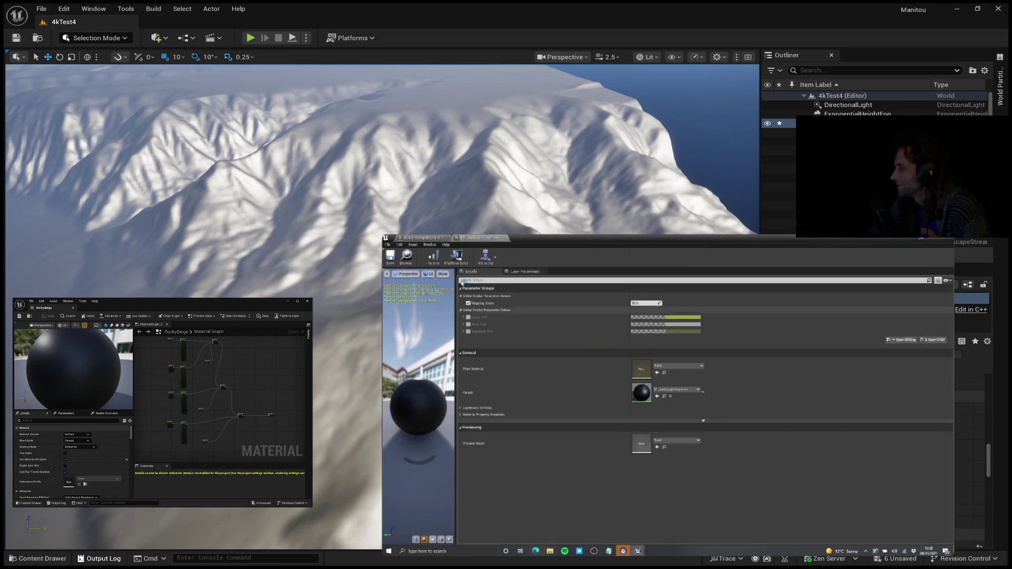
Step: Pause the tutorial at 17:45 on its material graph with texture sample nodes
{"action": "mouse_move", "coordinate": [669, 396]}
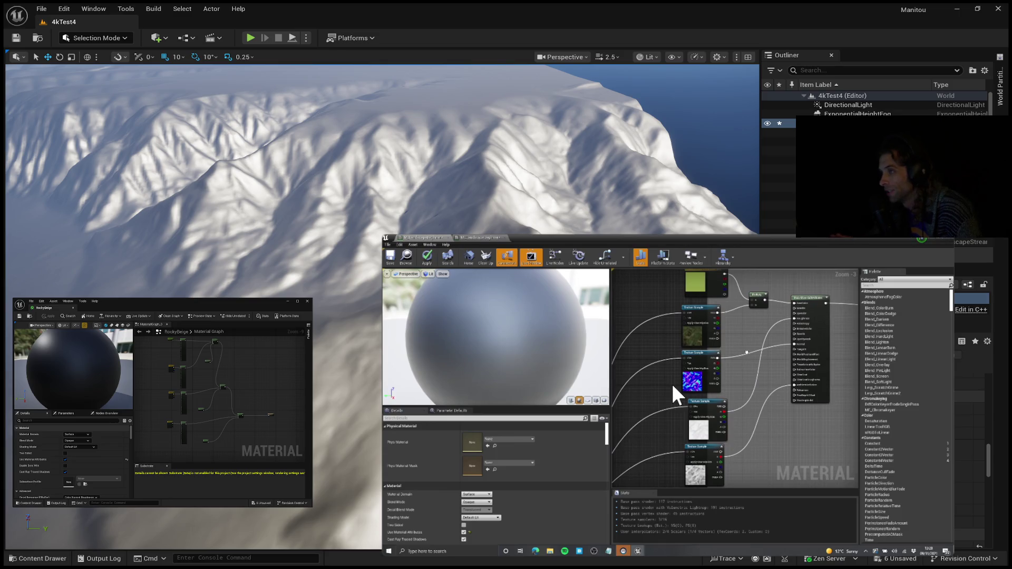
{"action": "mouse_move", "coordinate": [558, 429]}
{"action": "mouse_move", "coordinate": [640, 536]}
{"action": "mouse_move", "coordinate": [744, 469]}
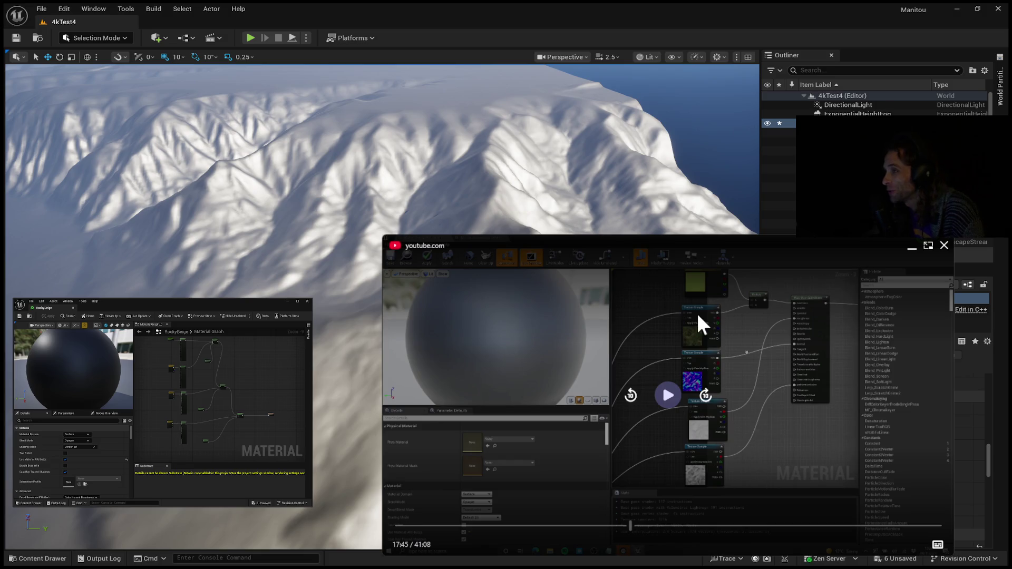
Step: Resume the tutorial from 17:45, then skip back from 18:43 to rewatch the graph rewiring
{"action": "left_click", "coordinate": [668, 395]}
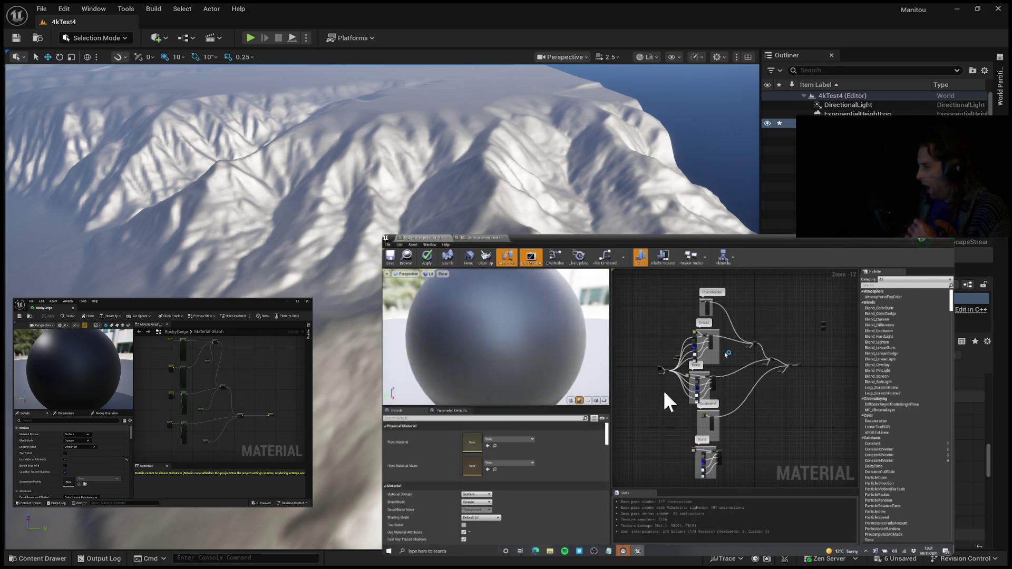
{"action": "mouse_move", "coordinate": [679, 372]}
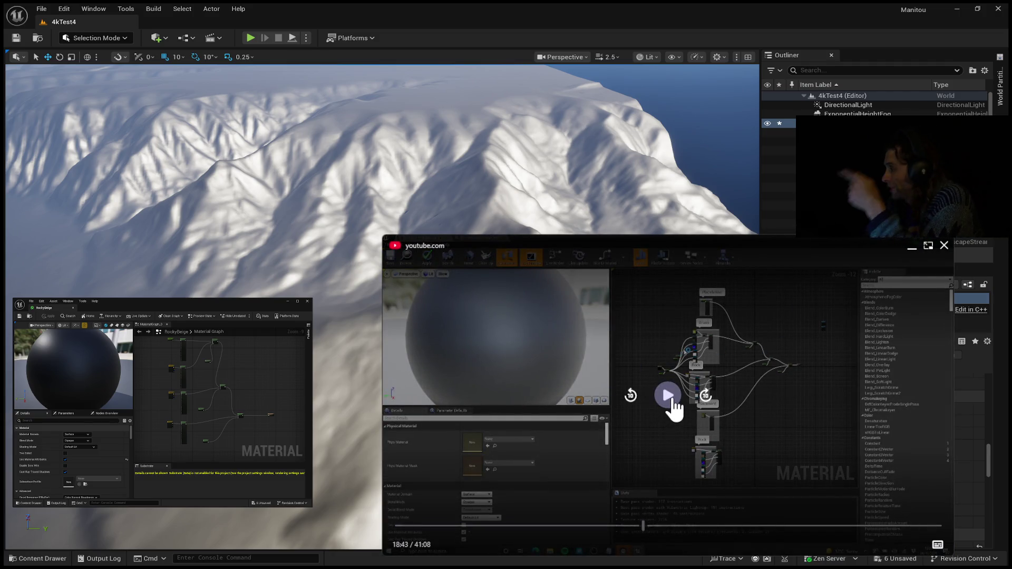
{"action": "left_click", "coordinate": [635, 406]}
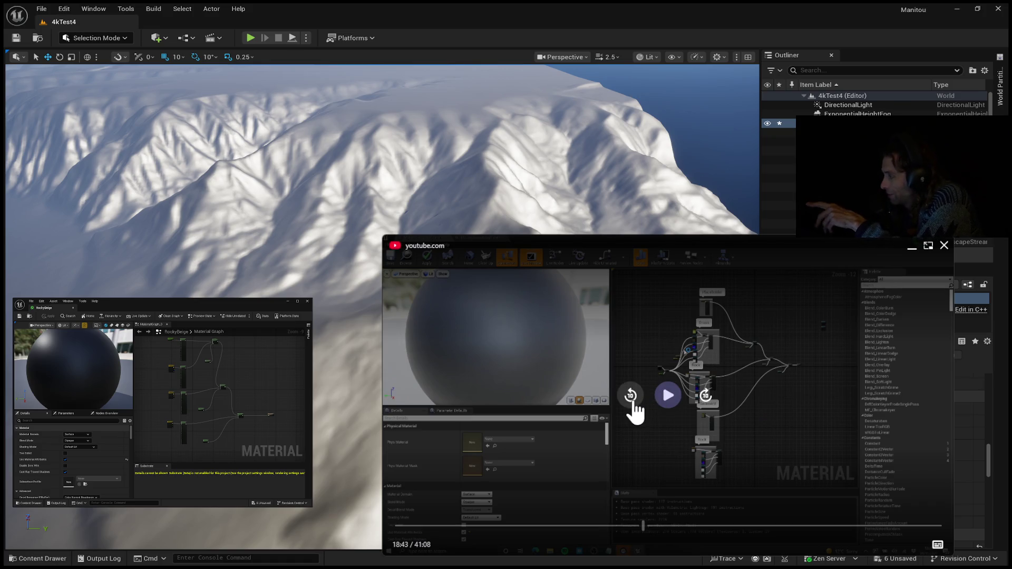
Step: Skip further back and rewatch the layered material graph section through 19:20
{"action": "left_click", "coordinate": [635, 406]}
{"action": "left_click", "coordinate": [635, 406]}
{"action": "left_click", "coordinate": [667, 401]}
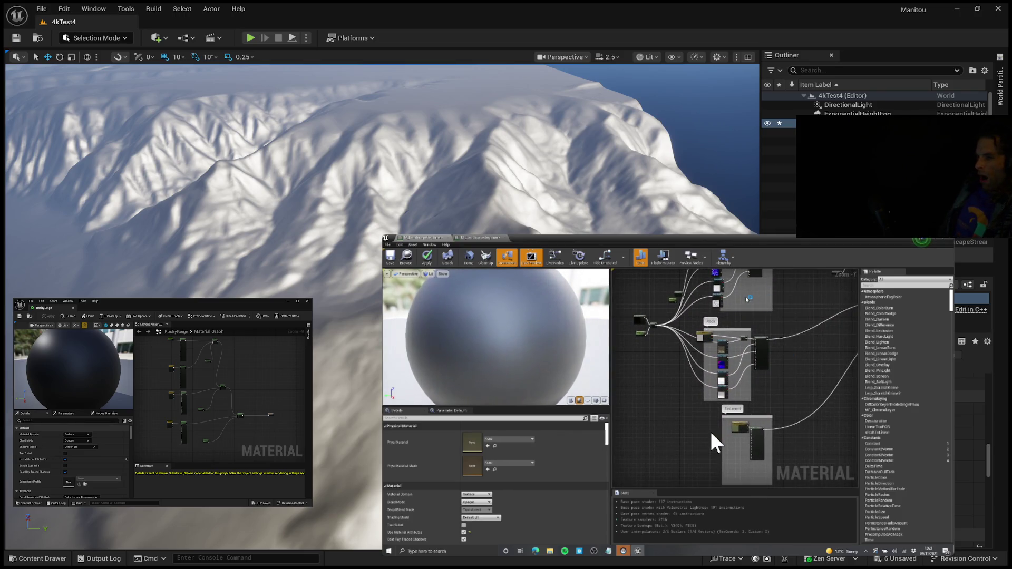
{"action": "scroll", "coordinate": [712, 434], "scroll_direction": "down", "scroll_amount": 3}
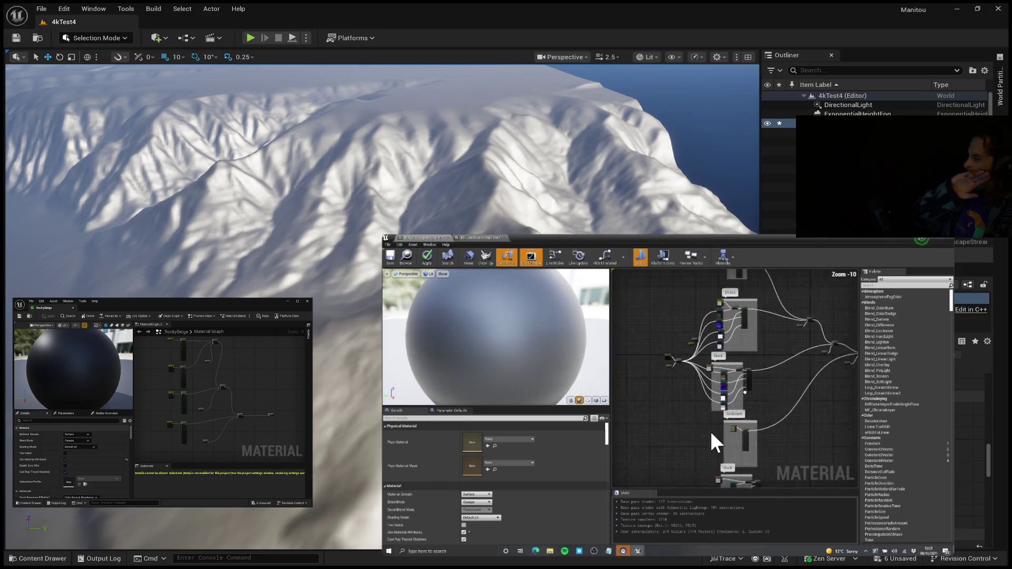
{"action": "key", "text": "ctrl+v"}
{"action": "scroll", "coordinate": [710, 431], "scroll_direction": "down", "scroll_amount": 2}
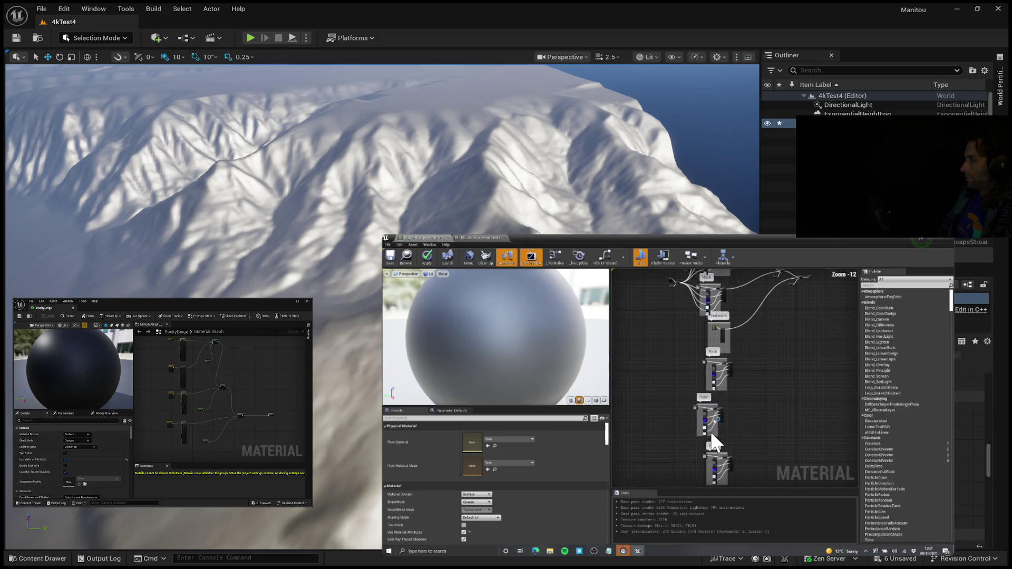
{"action": "left_click", "coordinate": [710, 429]}
{"action": "key", "text": "ctrl+z"}
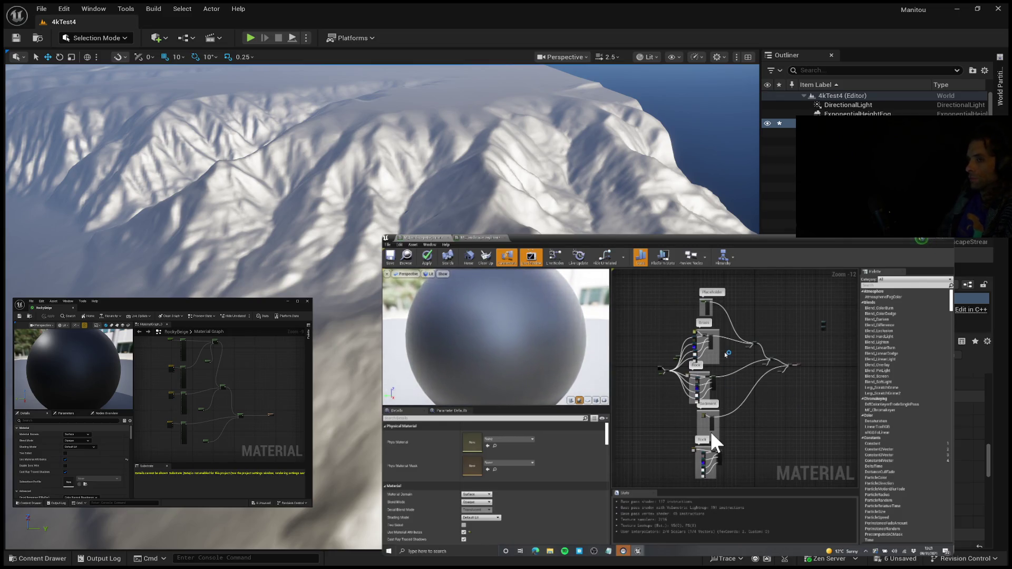
{"action": "mouse_move", "coordinate": [812, 310]}
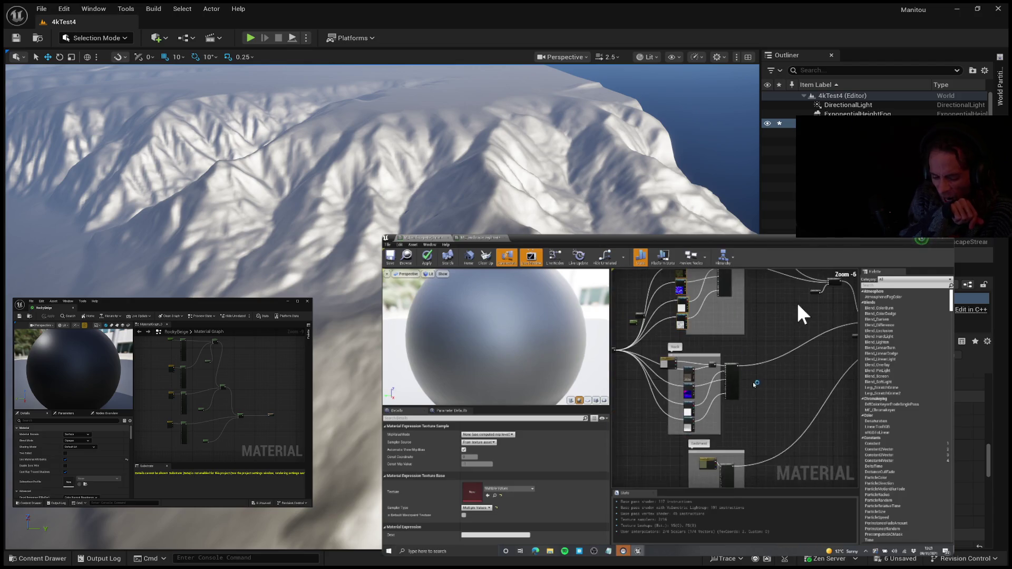
{"action": "mouse_move", "coordinate": [905, 482]}
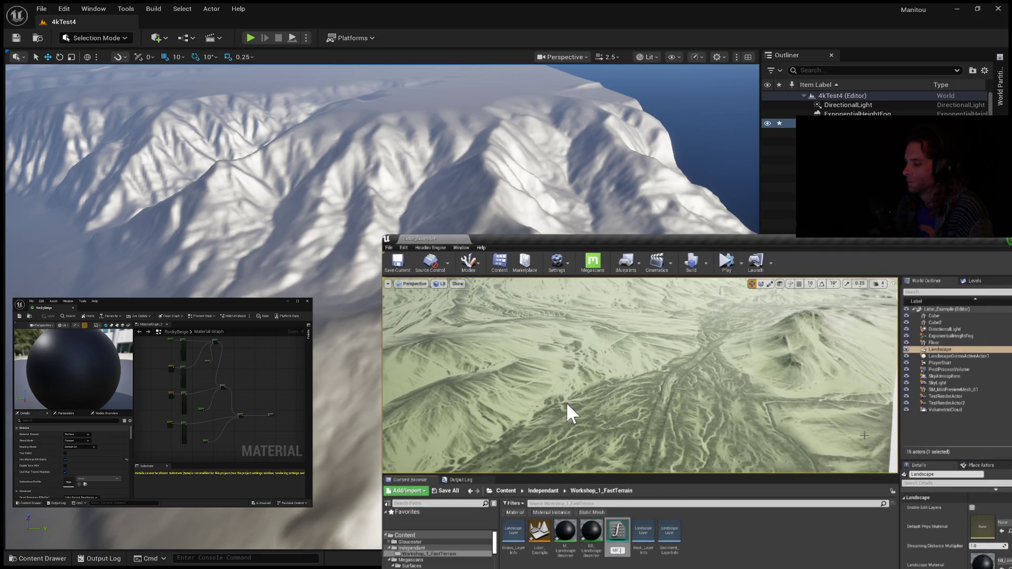
Step: Bring up MF_LandscapeLayer with a 0.306, 0.406, 0.0614 constant feeding the Input Tint input
{"action": "mouse_move", "coordinate": [574, 391]}
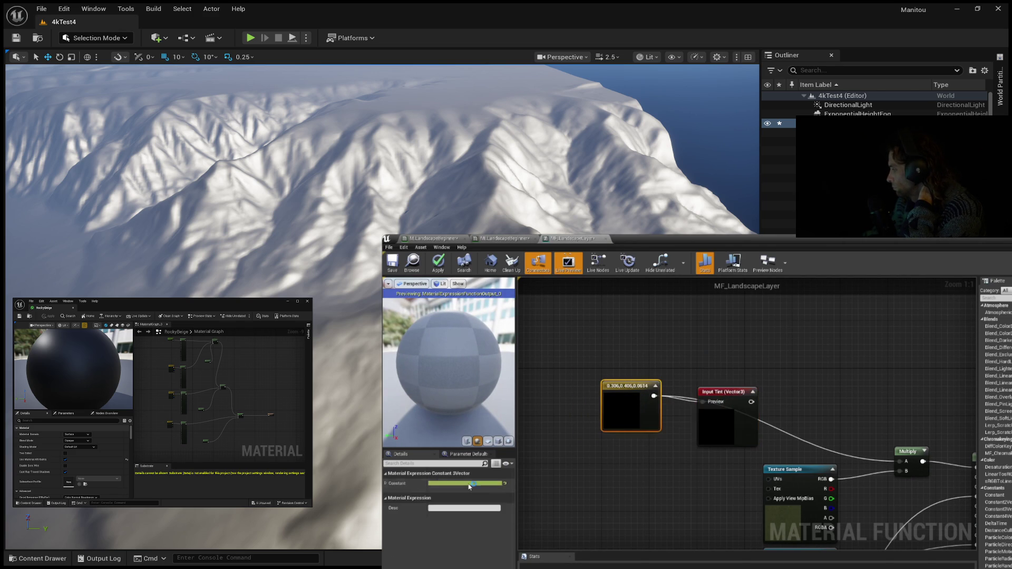
Step: Reposition Input Tint and set its constant colour to white (1, 1, 1)
{"action": "mouse_move", "coordinate": [732, 369]}
{"action": "left_mouse_down"}
{"action": "mouse_move", "coordinate": [717, 378]}
{"action": "mouse_move", "coordinate": [724, 418]}
{"action": "left_mouse_up"}
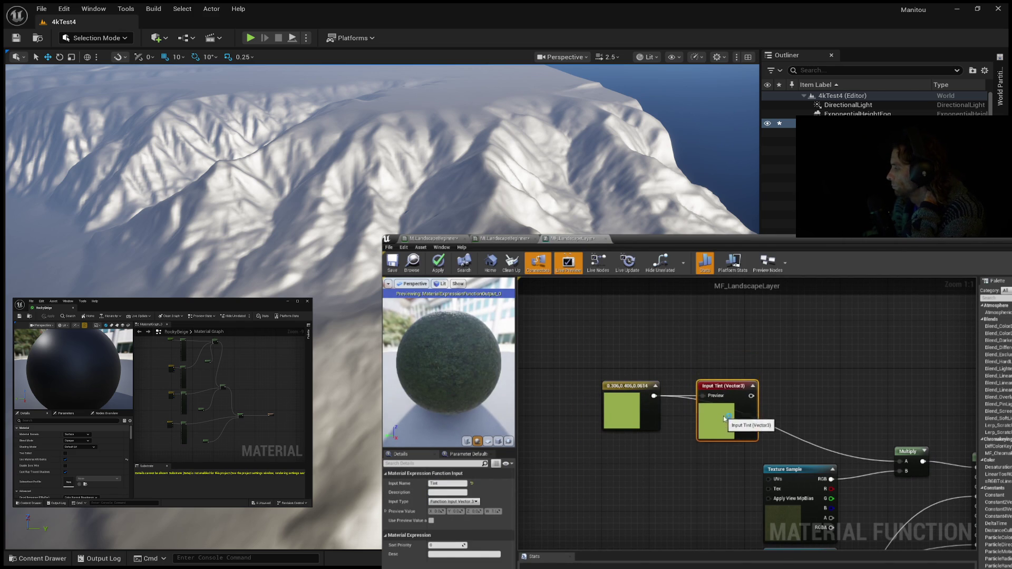
{"action": "left_click", "coordinate": [642, 420]}
{"action": "left_click", "coordinate": [473, 484]}
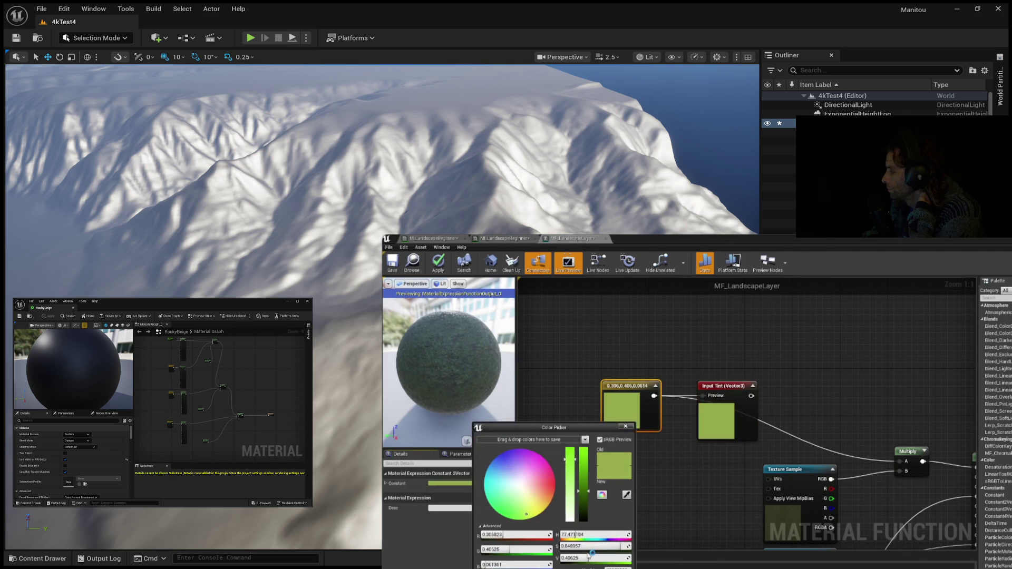
{"action": "key", "text": "Return"}
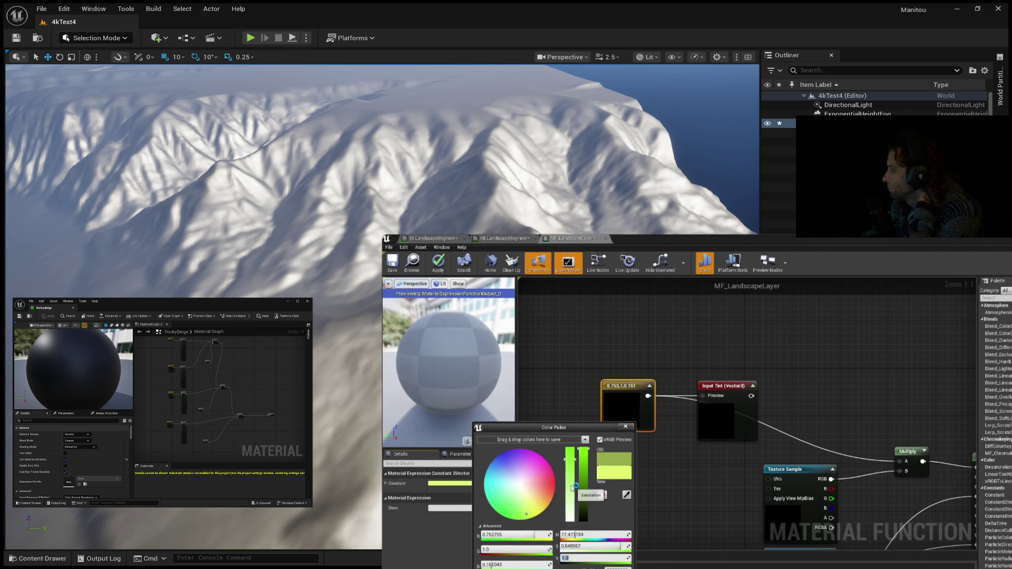
{"action": "left_click_drag", "start_coordinate": [573, 489], "coordinate": [578, 545]}
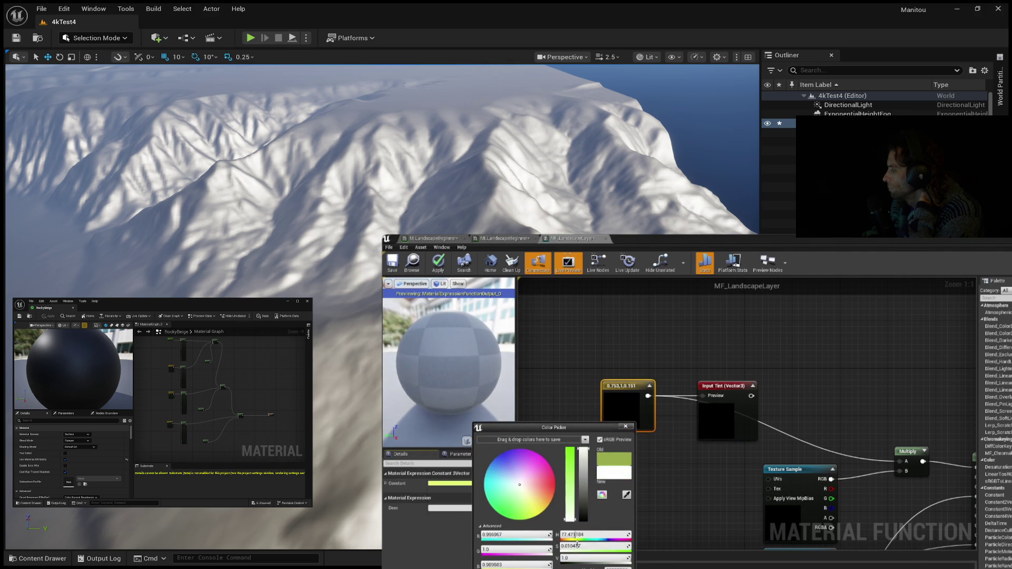
{"action": "left_click", "coordinate": [701, 474]}
Step: Wire Input Tint into the Multiply node's A input and apply the function
{"action": "left_click_drag", "start_coordinate": [620, 334], "coordinate": [737, 342]}
{"action": "left_click_drag", "start_coordinate": [777, 407], "coordinate": [777, 406]}
{"action": "scroll", "coordinate": [837, 394], "scroll_direction": "down", "scroll_amount": 2}
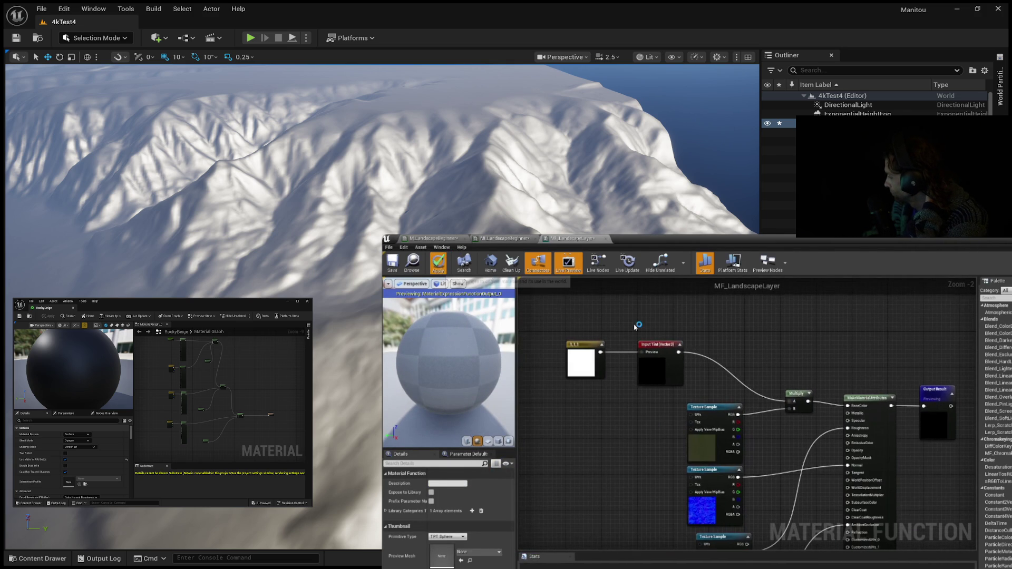
{"action": "left_click", "coordinate": [433, 258]}
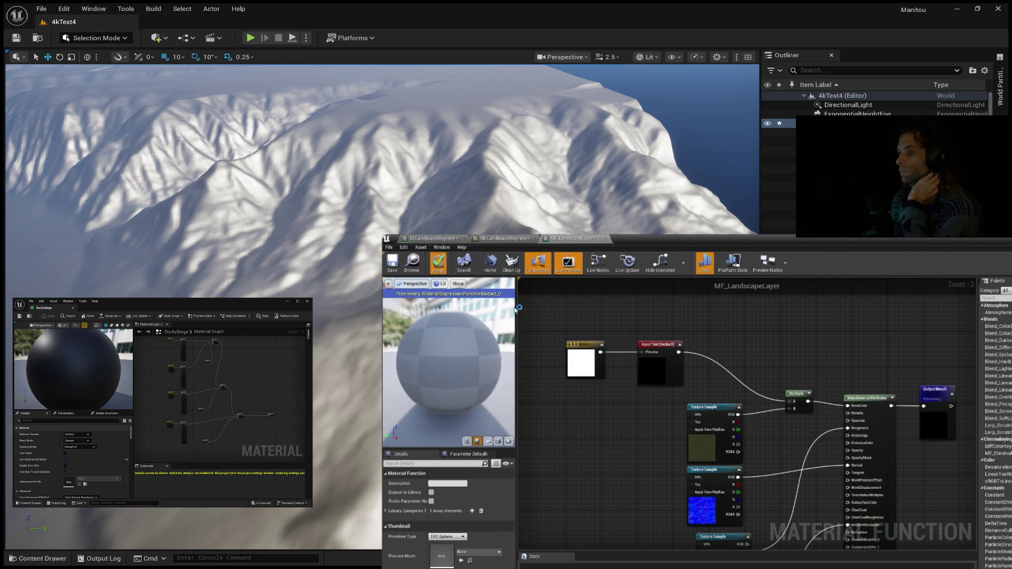
Step: Move the MF_LandscapeLayer node up and right, widening the graph beside the preview
{"action": "scroll", "coordinate": [816, 409], "scroll_direction": "up", "scroll_amount": 3}
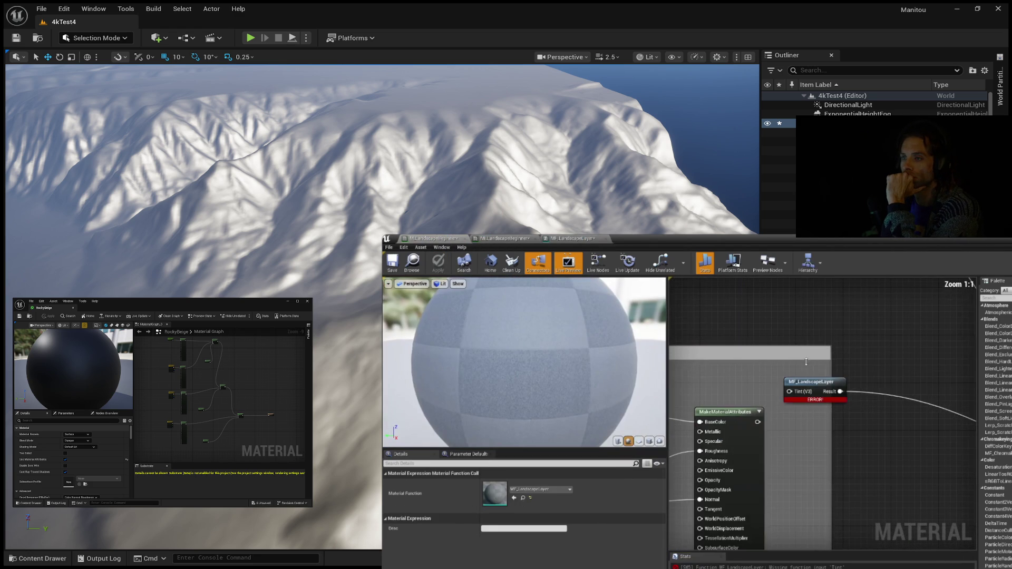
{"action": "scroll", "coordinate": [865, 305], "scroll_direction": "down", "scroll_amount": 3}
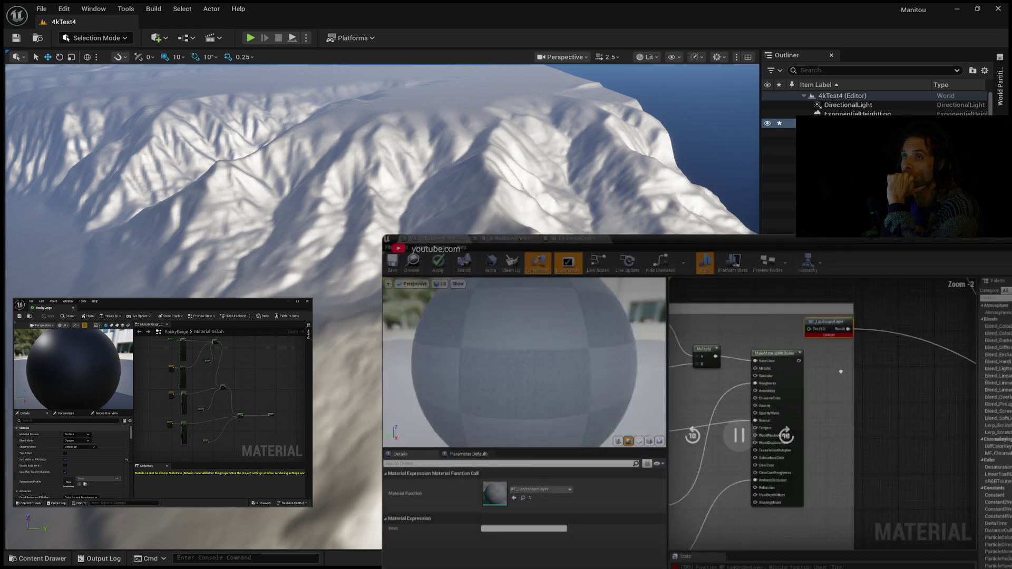
{"action": "scroll", "coordinate": [850, 359], "scroll_direction": "up", "scroll_amount": 3}
{"action": "left_click", "coordinate": [802, 324]}
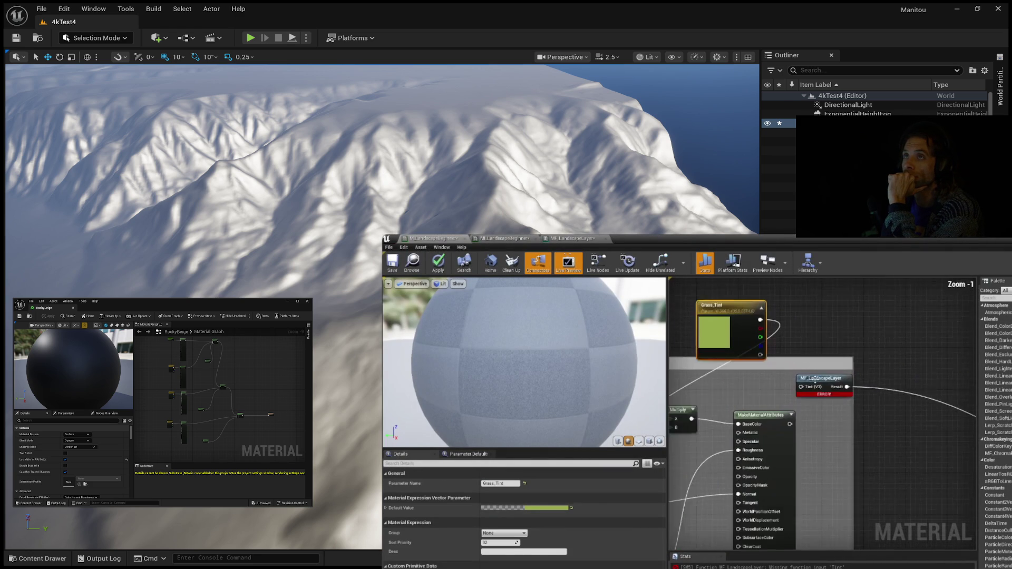
{"action": "scroll", "coordinate": [760, 359], "scroll_direction": "down", "scroll_amount": 2}
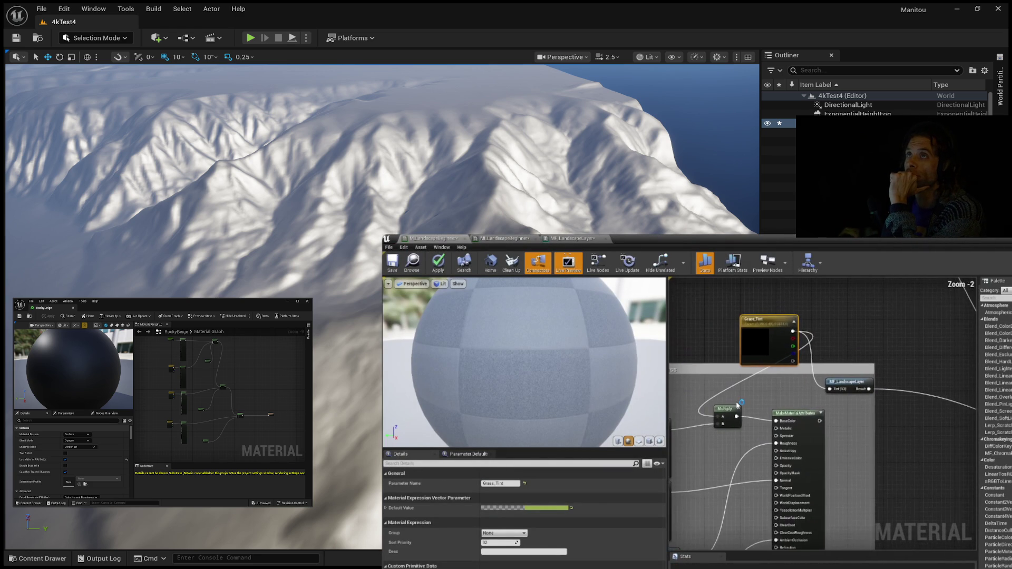
{"action": "left_click_drag", "start_coordinate": [807, 382], "coordinate": [824, 324]}
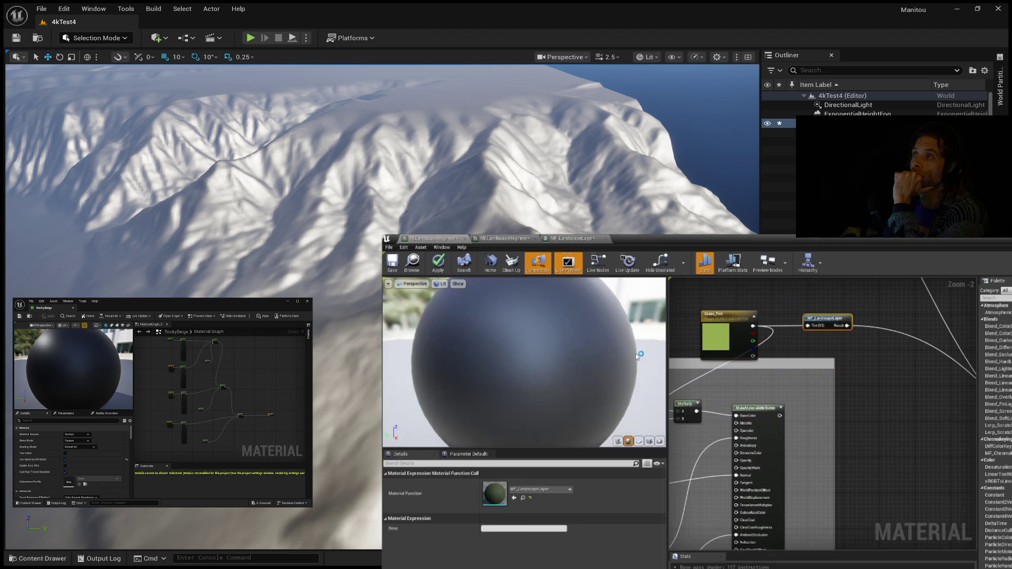
{"action": "left_click_drag", "start_coordinate": [656, 354], "coordinate": [550, 355]}
{"action": "scroll", "coordinate": [766, 405], "scroll_direction": "down", "scroll_amount": 2}
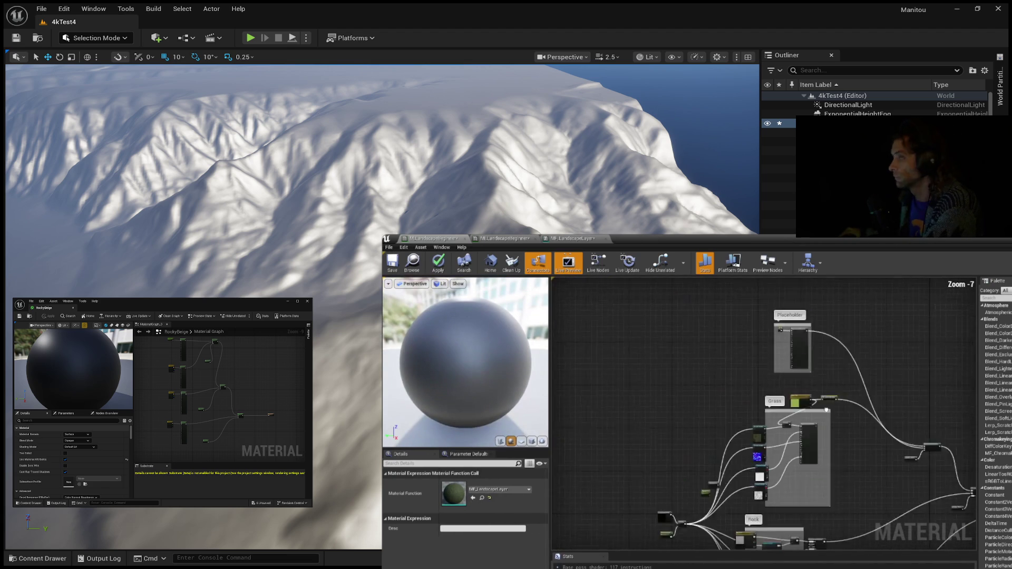
{"action": "scroll", "coordinate": [764, 406], "scroll_direction": "up", "scroll_amount": 3}
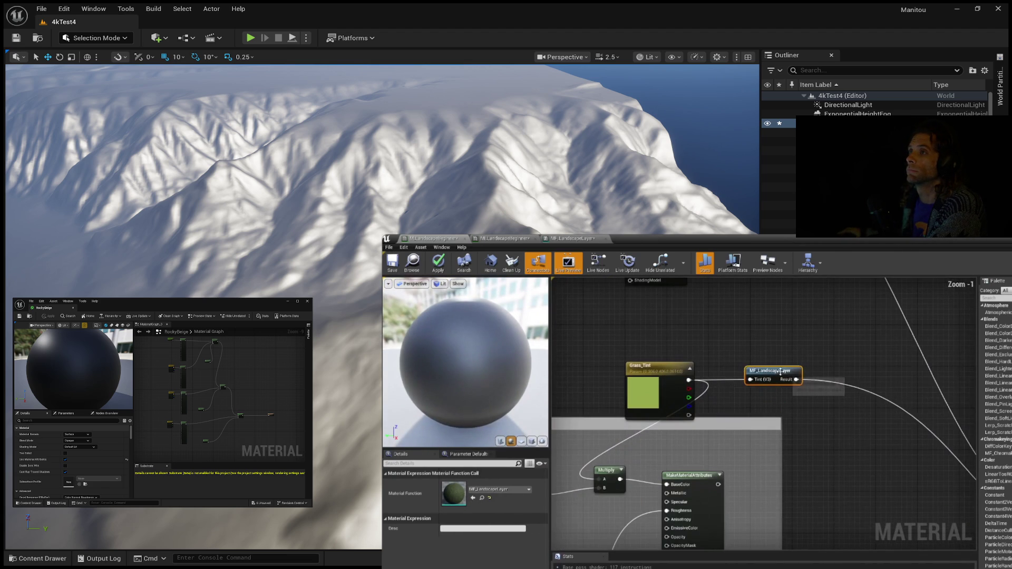
{"action": "scroll", "coordinate": [760, 419], "scroll_direction": "down", "scroll_amount": 3}
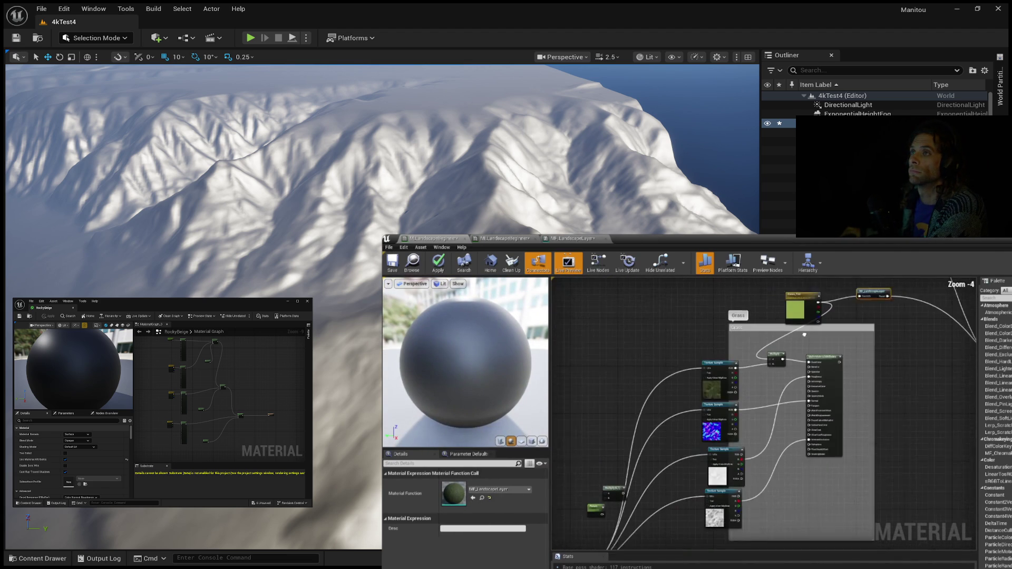
Step: Shift the four Grass Texture Sample nodes left and place Grass_Tint above the Grass group
{"action": "left_click_drag", "start_coordinate": [696, 343], "coordinate": [749, 519]}
{"action": "mouse_move", "coordinate": [715, 420]}
{"action": "left_mouse_down"}
{"action": "mouse_move", "coordinate": [667, 412]}
{"action": "mouse_move", "coordinate": [635, 470]}
{"action": "left_mouse_up"}
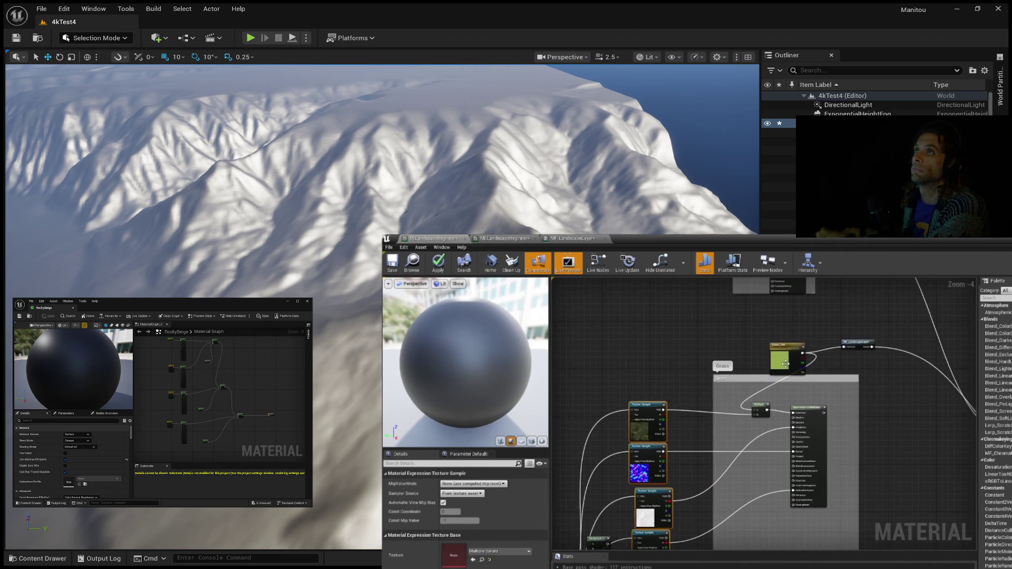
{"action": "left_click_drag", "start_coordinate": [766, 354], "coordinate": [640, 323]}
{"action": "left_click_drag", "start_coordinate": [863, 364], "coordinate": [780, 378]}
{"action": "left_click", "coordinate": [761, 353]}
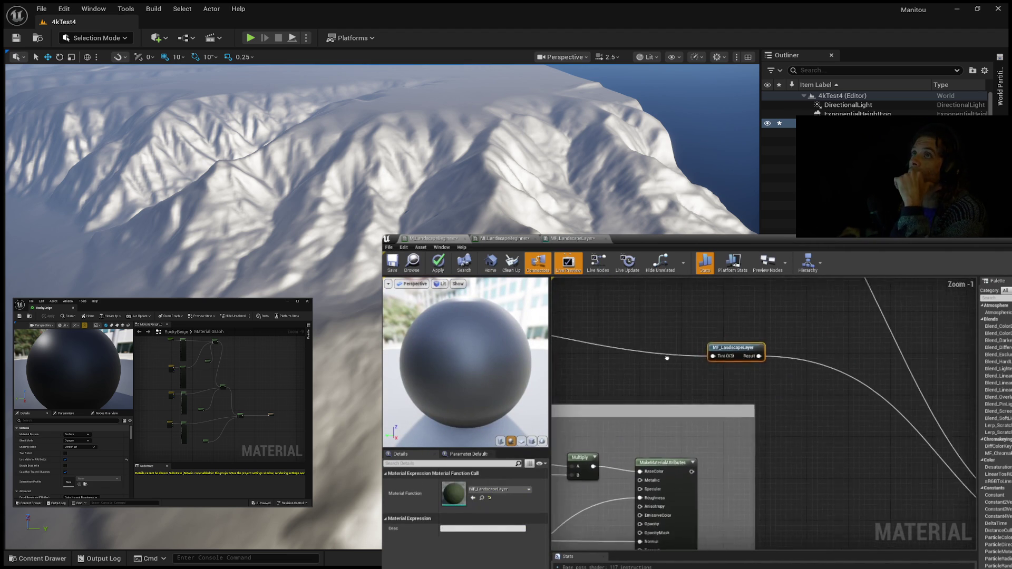
{"action": "scroll", "coordinate": [799, 316], "scroll_direction": "up", "scroll_amount": 3}
{"action": "scroll", "coordinate": [798, 317], "scroll_direction": "down", "scroll_amount": 3}
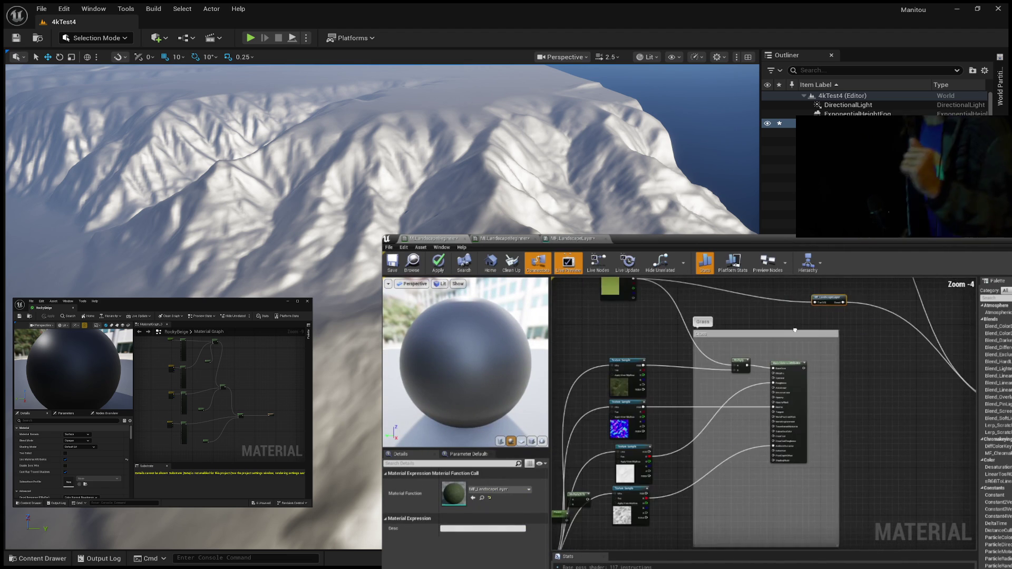
{"action": "left_click_drag", "start_coordinate": [669, 369], "coordinate": [821, 372]}
Step: Open MF_LandscapeLayer and duplicate its Input Tint input as Tint_1
{"action": "double_click", "coordinate": [947, 325]}
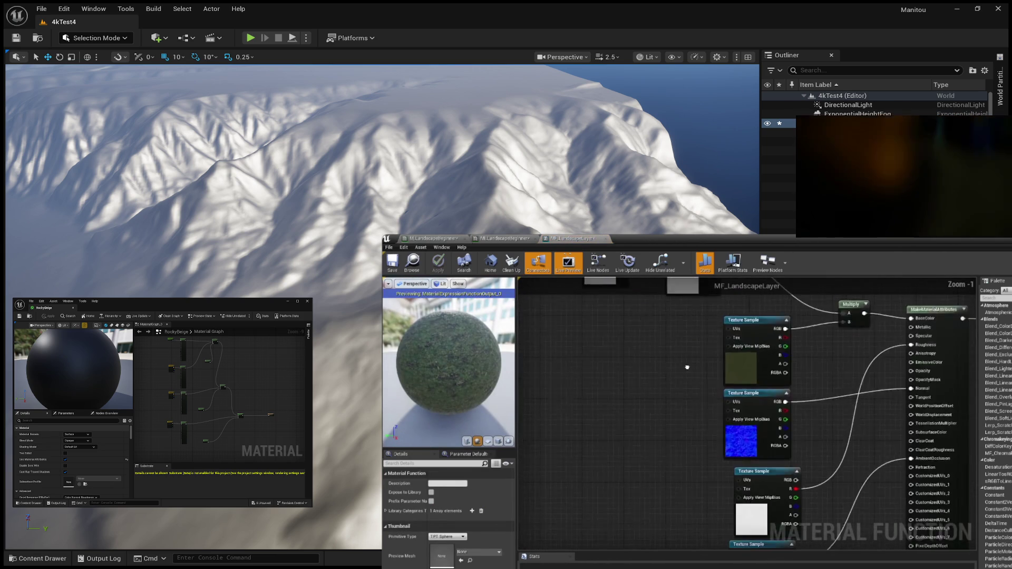
{"action": "left_click", "coordinate": [723, 338]}
{"action": "key", "text": "ctrl+d"}
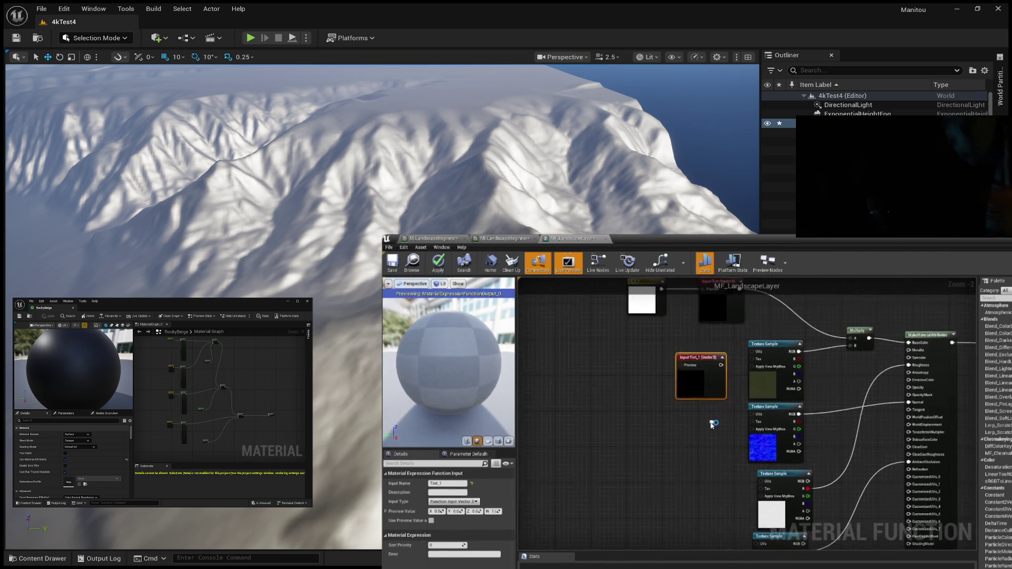
Step: Set the function input's Input Type to Function Input Texture 2D
{"action": "left_click", "coordinate": [466, 502]}
{"action": "left_click", "coordinate": [474, 527]}
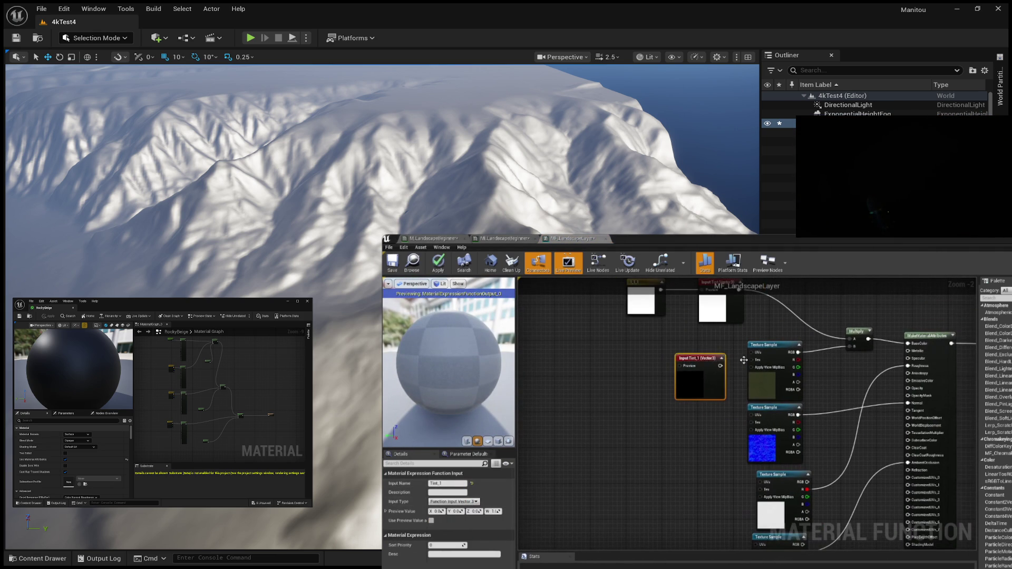
{"action": "scroll", "coordinate": [691, 387], "scroll_direction": "up", "scroll_amount": 2}
{"action": "scroll", "coordinate": [686, 390], "scroll_direction": "down", "scroll_amount": 2}
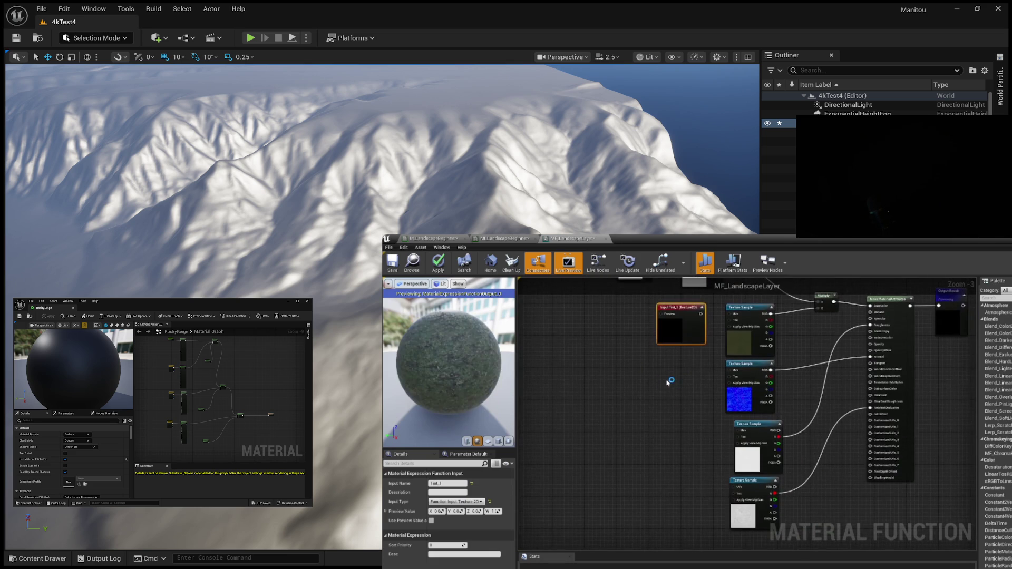
{"action": "scroll", "coordinate": [669, 387], "scroll_direction": "down", "scroll_amount": 1}
Step: Paste duplicates of the texture input to add Tint_2 and Tint_3
{"action": "key", "text": "ctrl+v"}
{"action": "key", "text": "ctrl+v"}
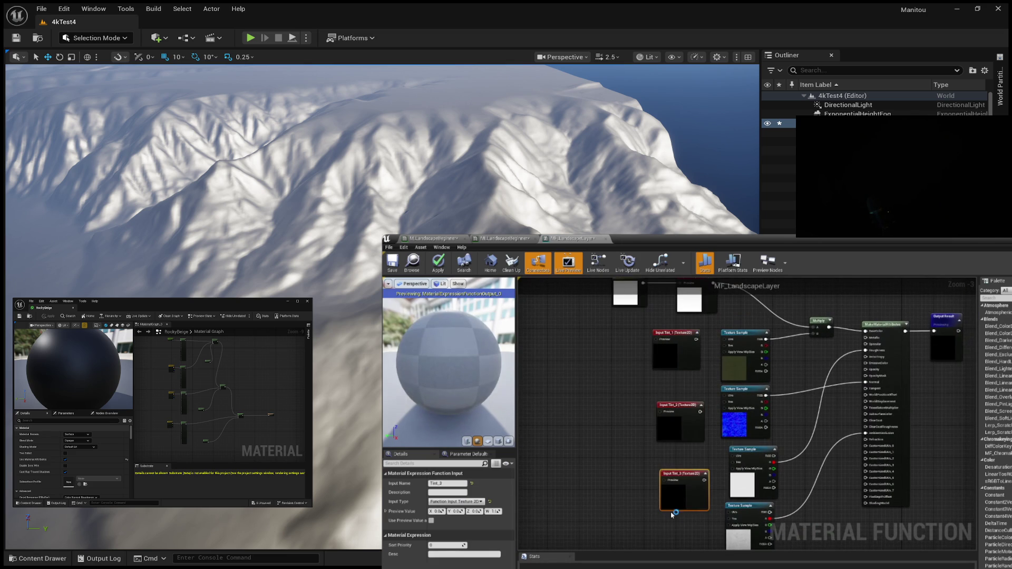
{"action": "key", "text": "ctrl+v"}
{"action": "scroll", "coordinate": [670, 446], "scroll_direction": "down", "scroll_amount": 1}
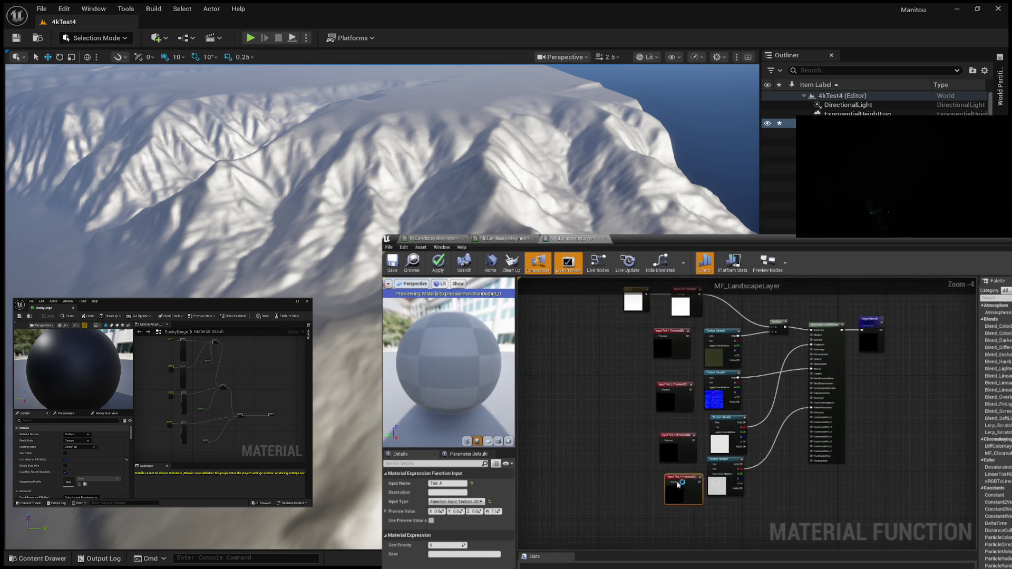
{"action": "left_click", "coordinate": [671, 337]}
{"action": "scroll", "coordinate": [686, 330], "scroll_direction": "up", "scroll_amount": 4}
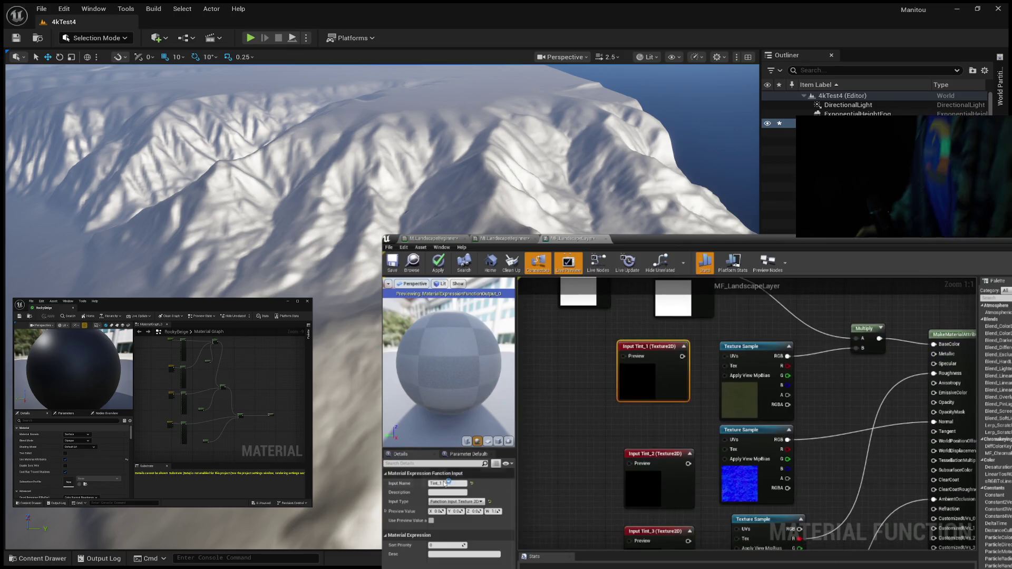
Step: Rename the Tint_1 input to Colour and the Tint_2 input to Normal
{"action": "double_click", "coordinate": [449, 483]}
{"action": "type", "text": "Colour"}
{"action": "key", "text": "Return"}
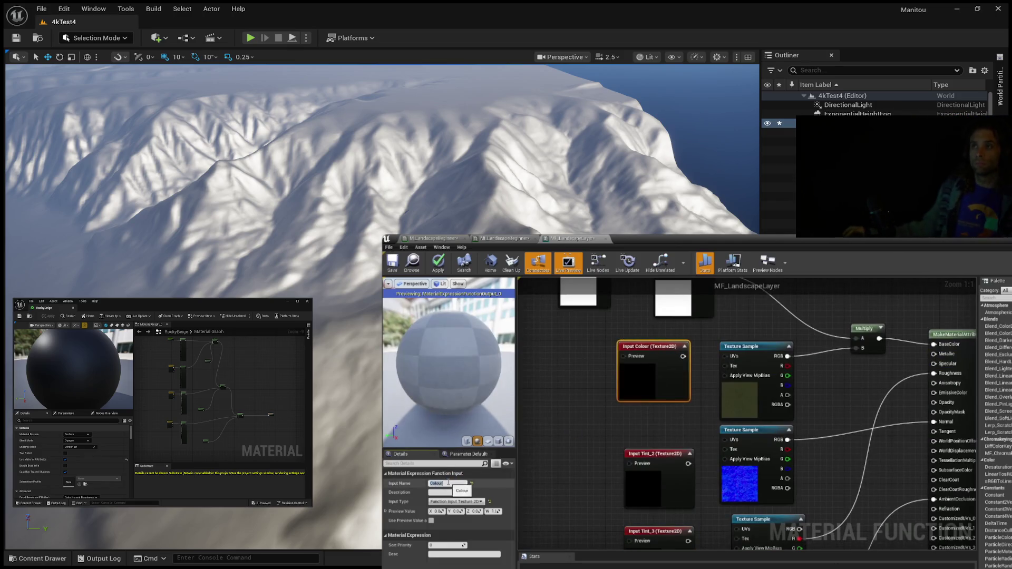
{"action": "left_click", "coordinate": [664, 455]}
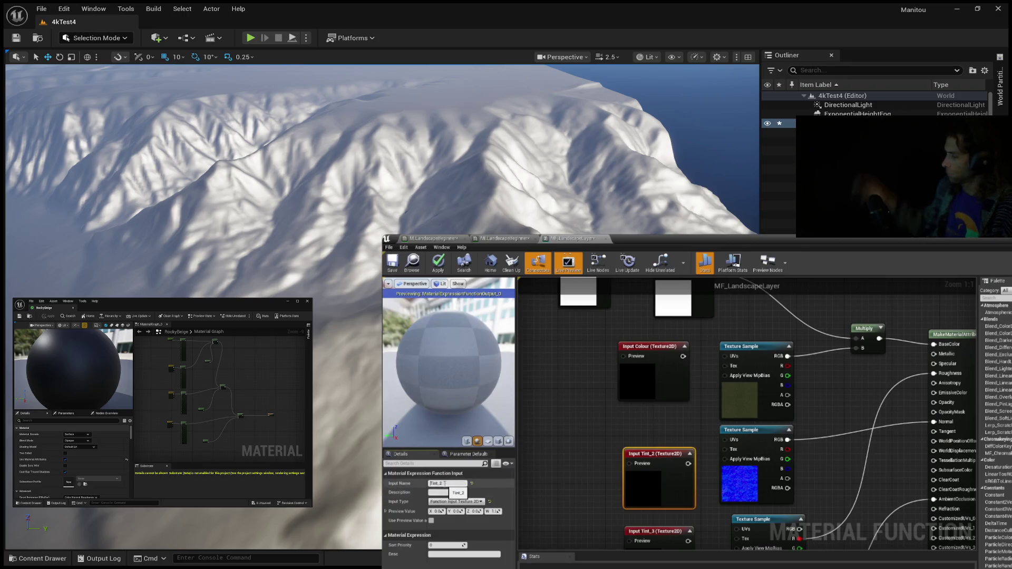
{"action": "type", "text": "Normal"}
{"action": "key", "text": "Return"}
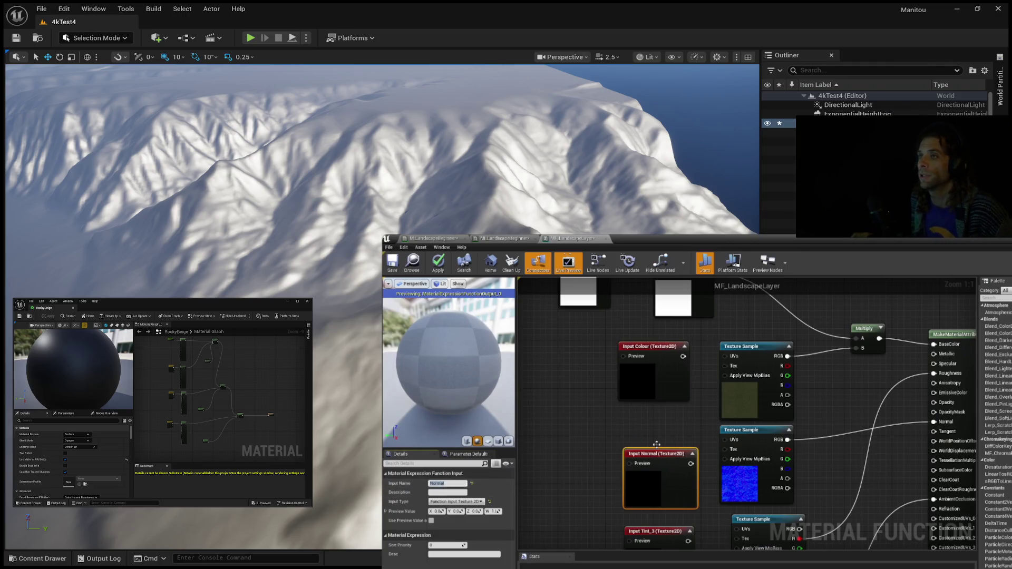
Step: Rename the Tint_3 input to Roughness and the Tint_4 input to AO
{"action": "left_click", "coordinate": [659, 446]}
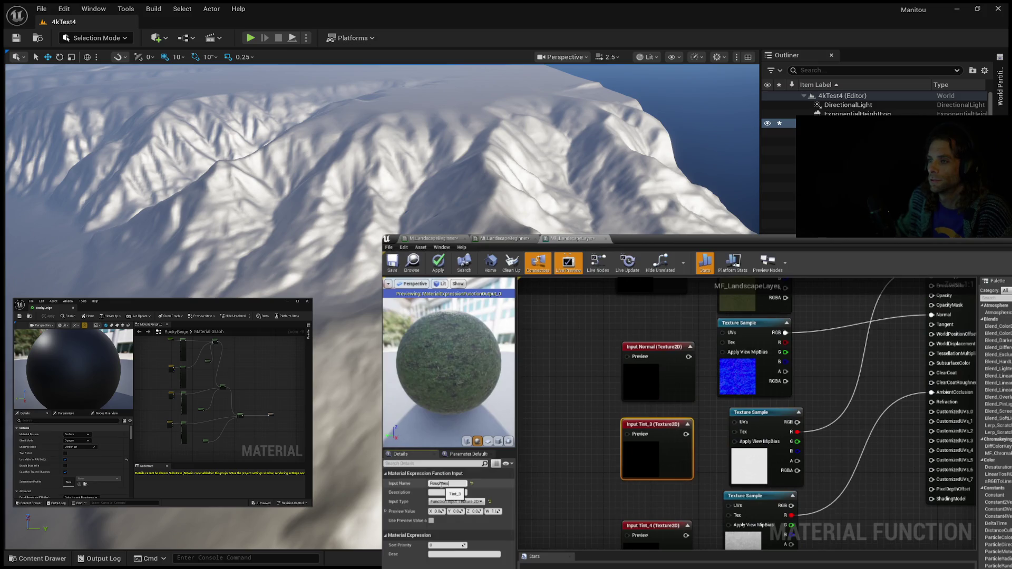
{"action": "type", "text": "s"}
{"action": "key", "text": "Return"}
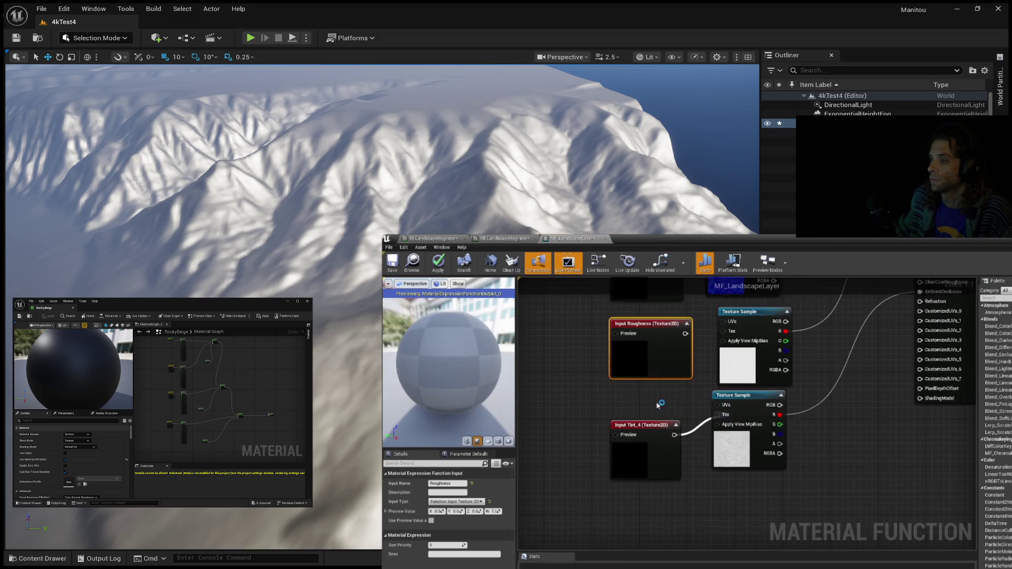
{"action": "left_click", "coordinate": [641, 426]}
{"action": "type", "text": "AO"}
{"action": "key", "text": "Return"}
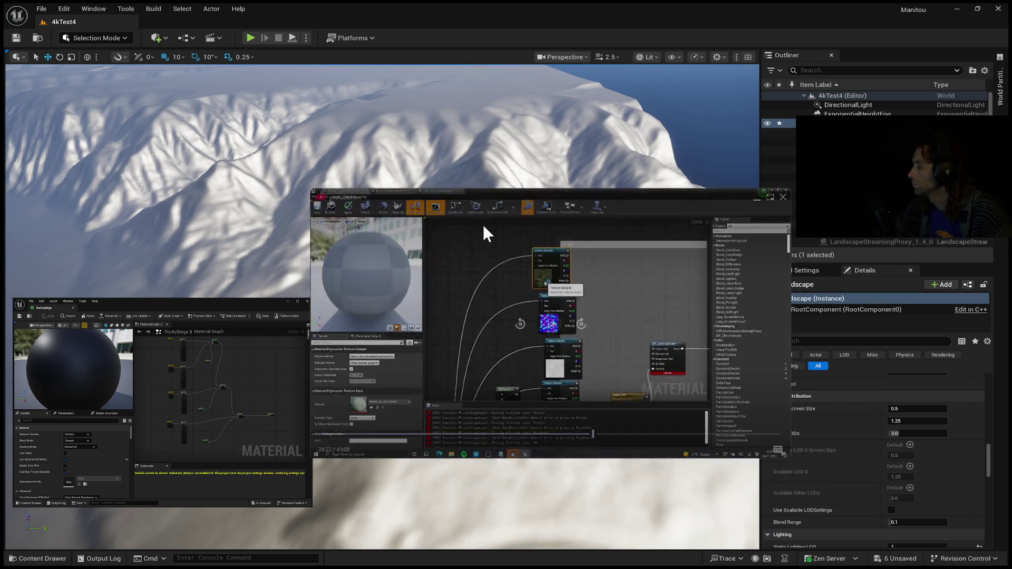
{"action": "mouse_move", "coordinate": [520, 257]}
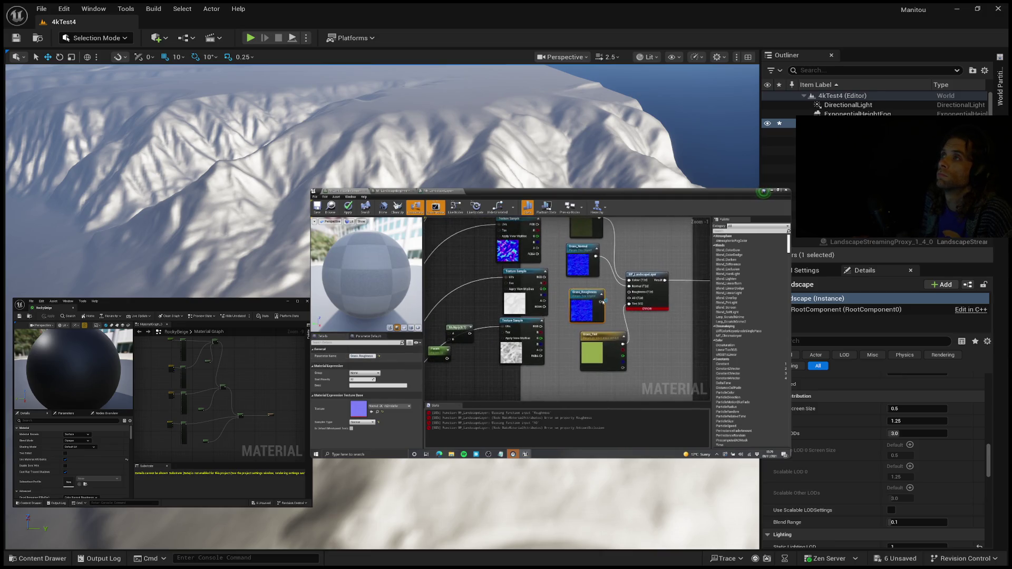
{"action": "mouse_move", "coordinate": [380, 225]}
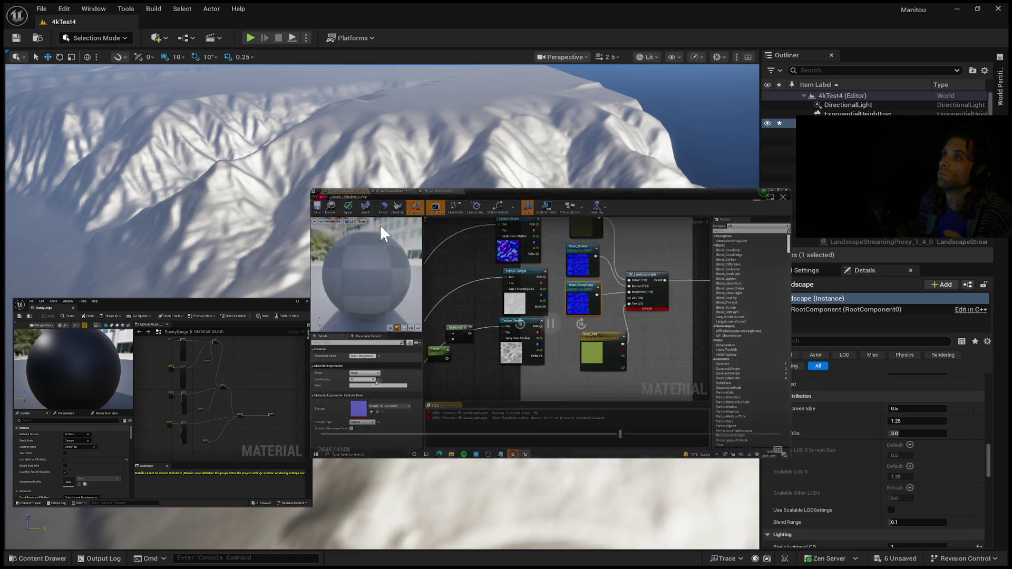
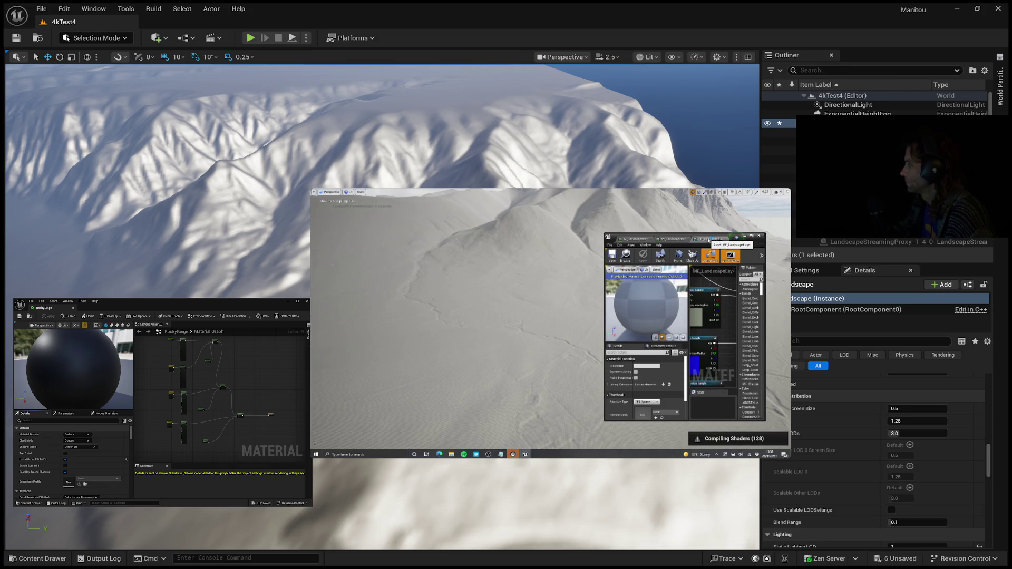
{"action": "mouse_move", "coordinate": [485, 256]}
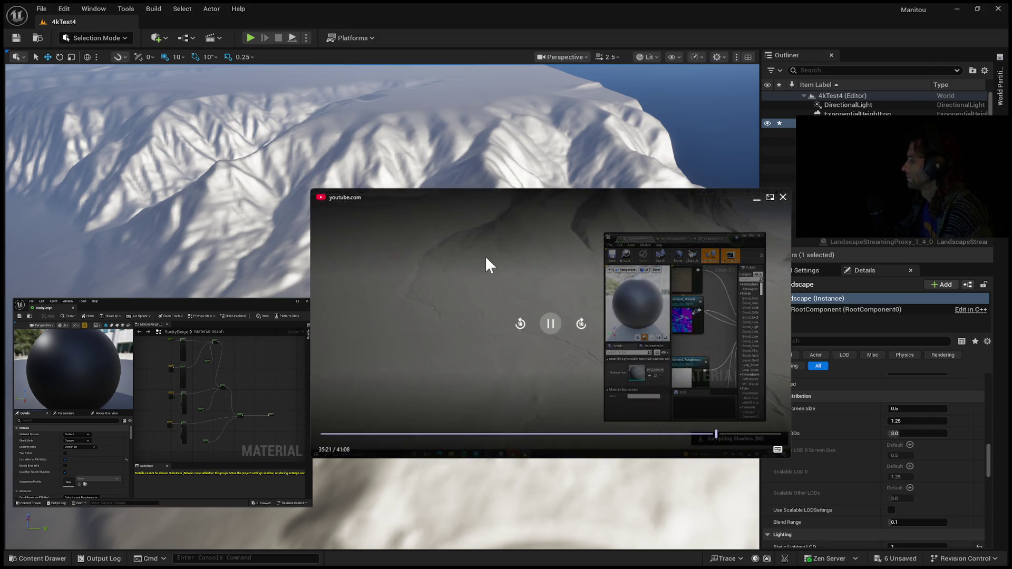